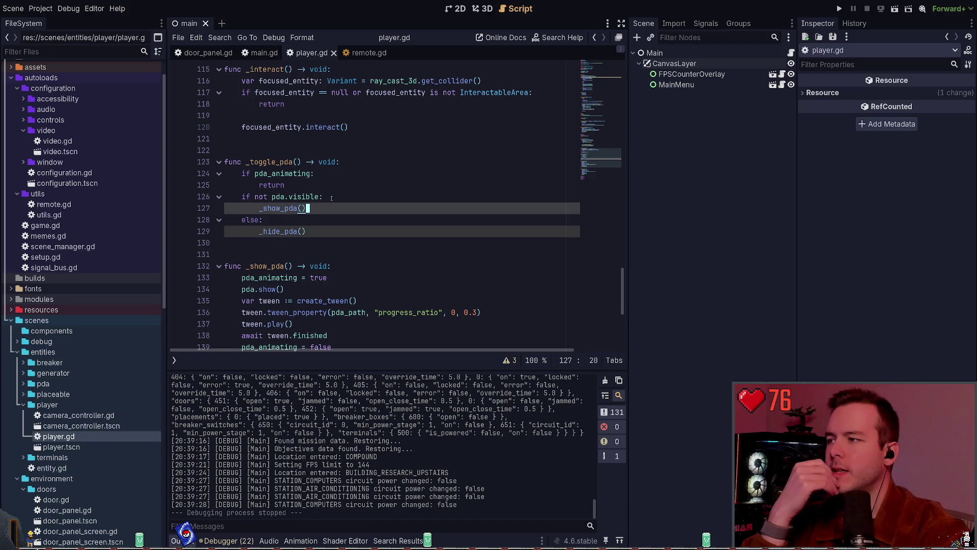
# - Collapse the FileSystem tree down to res:// top-level folders and drop down the terminal showing the git push
pyautogui.scroll(-2, 333, 204)
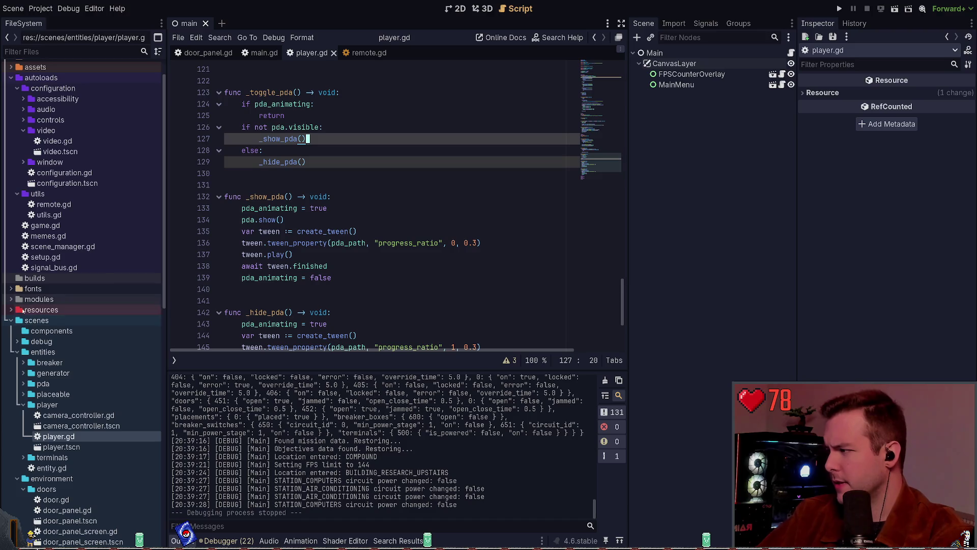
pyautogui.click(16, 352)
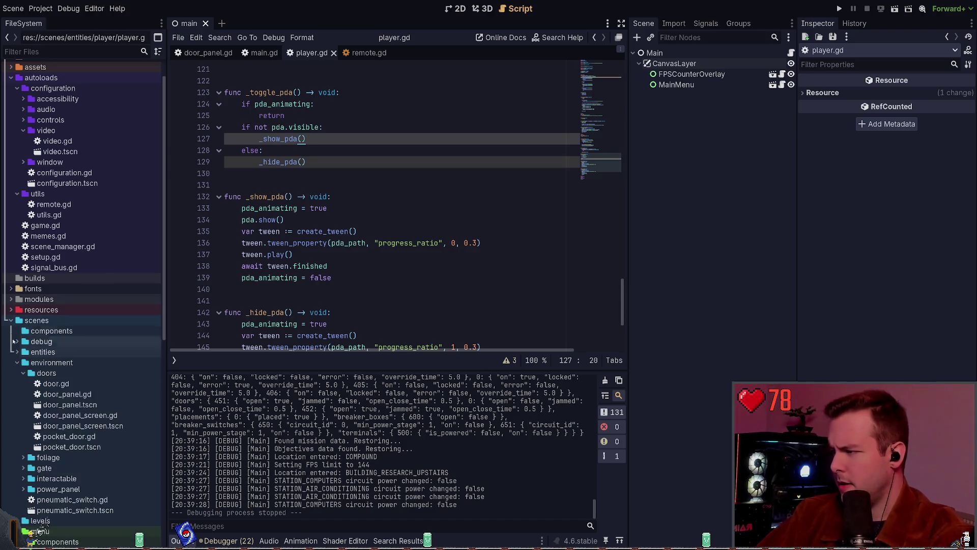
pyautogui.click(12, 320)
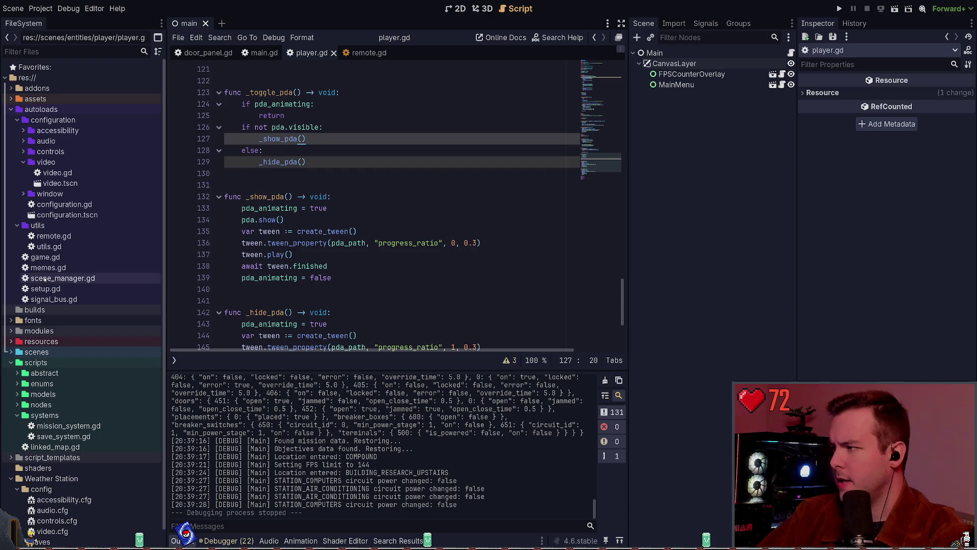
pyautogui.click(28, 77)
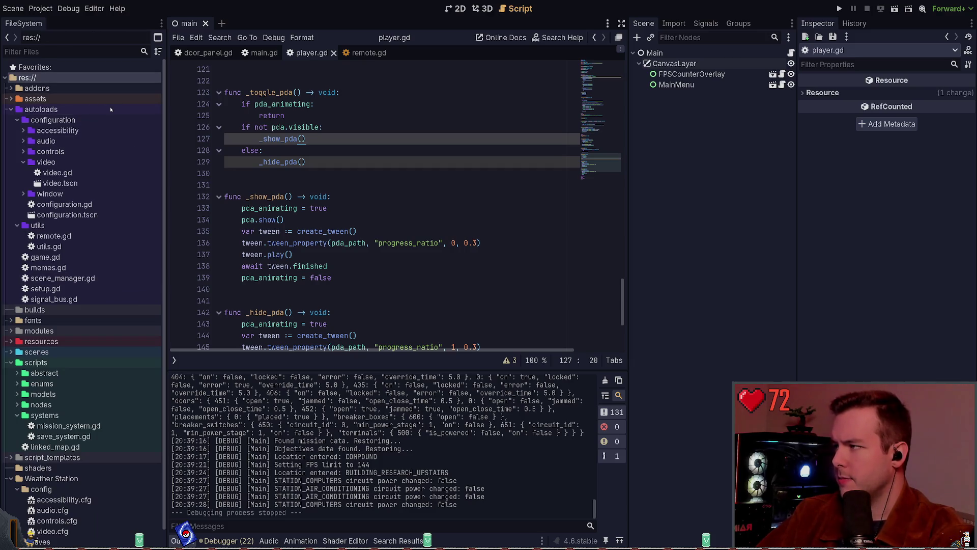
pyautogui.hotkey('shift', 'Left')
pyautogui.press('Right')
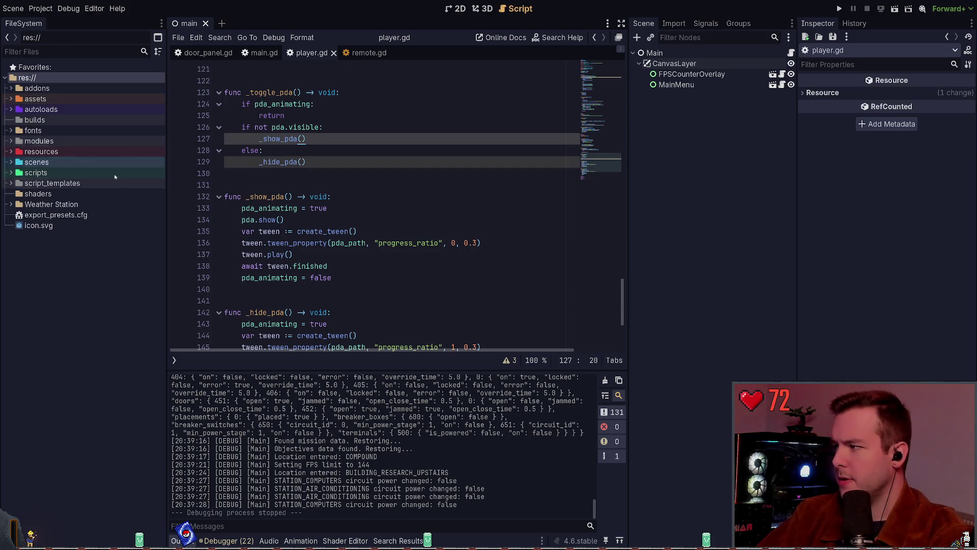
pyautogui.press('super+grave')
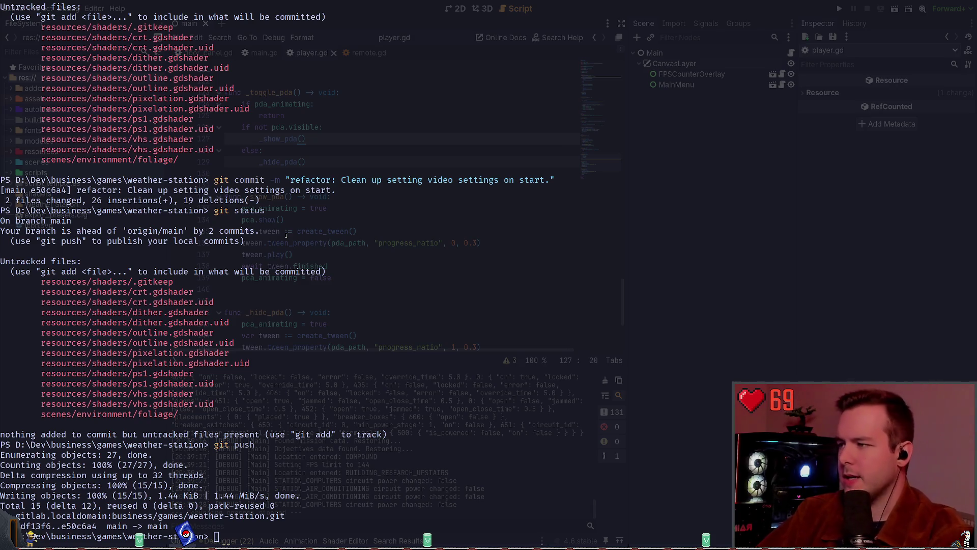
# - Hide the terminal and briefly expand and collapse the assets, scenes, environment and foliage folders
pyautogui.press('super+grave')
pyautogui.click(11, 98)
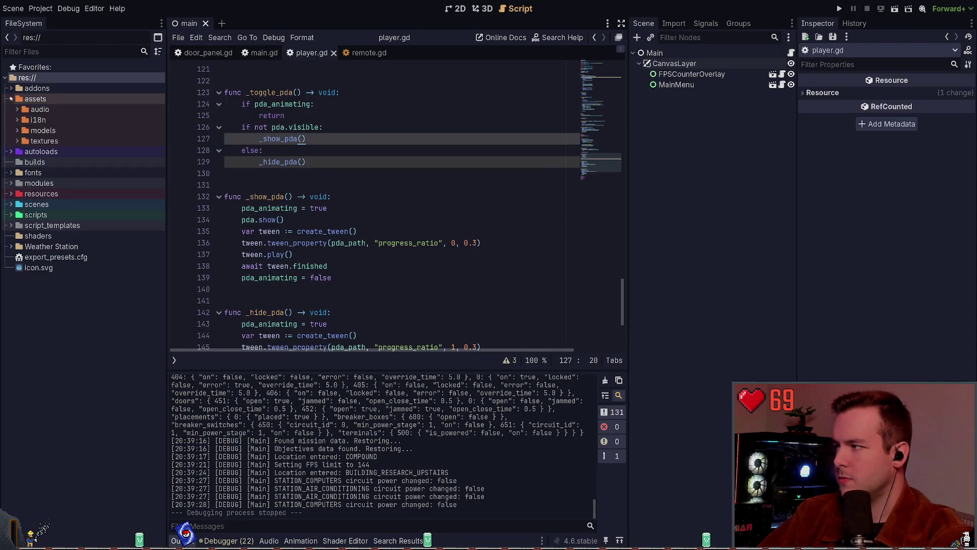
pyautogui.click(12, 98)
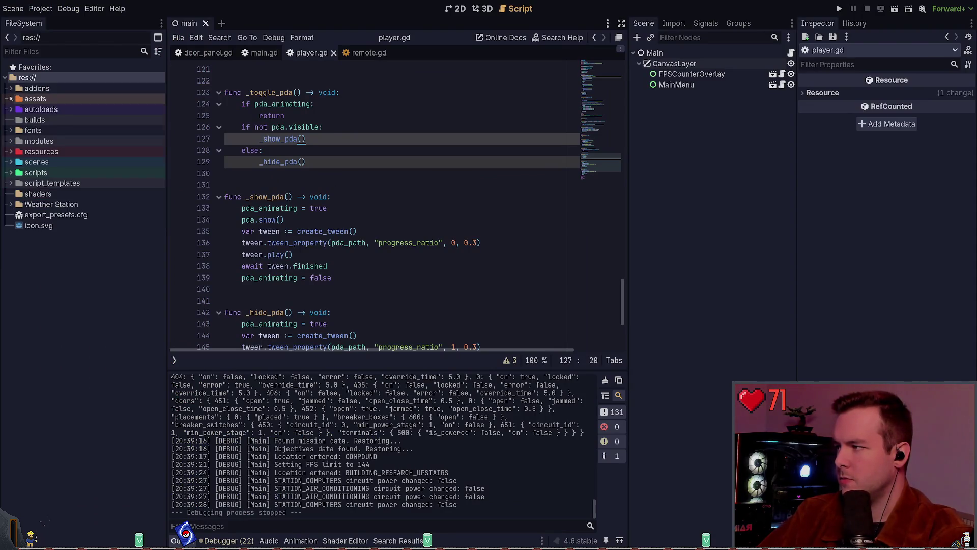
pyautogui.click(12, 162)
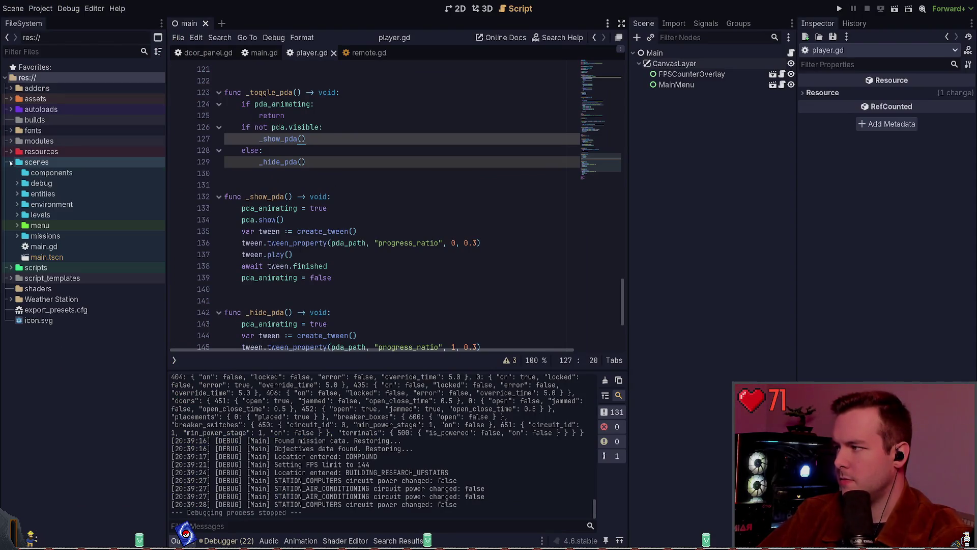
pyautogui.click(10, 204)
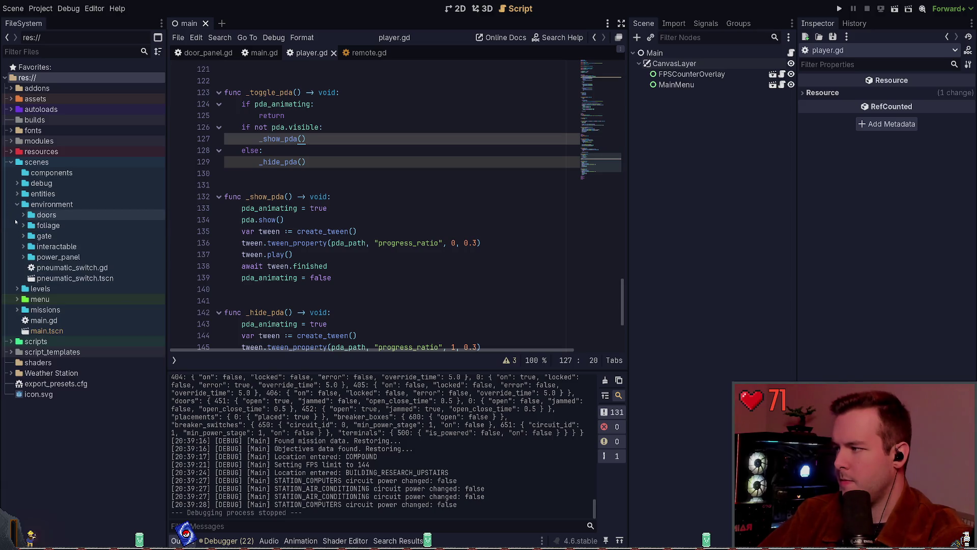
pyautogui.click(23, 225)
pyautogui.click(23, 225)
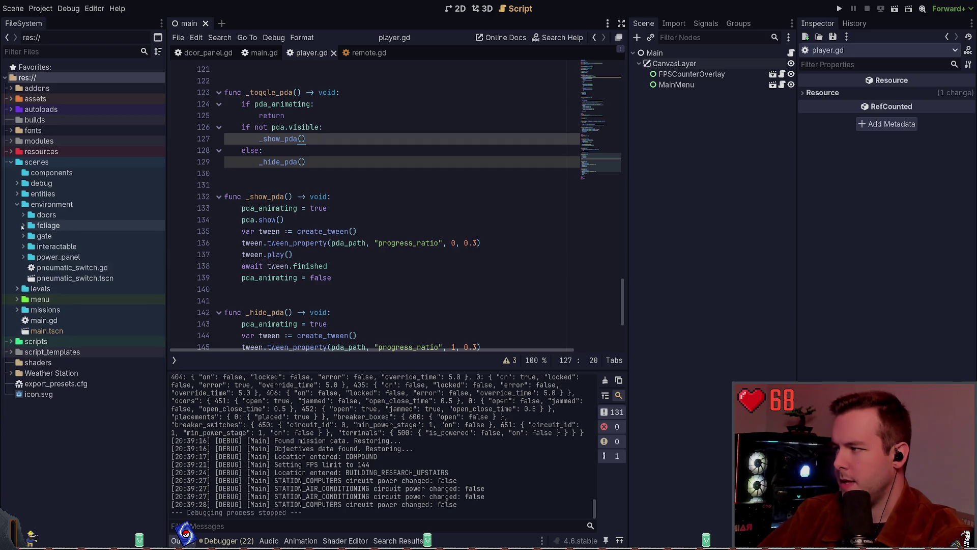
pyautogui.click(17, 204)
pyautogui.click(11, 162)
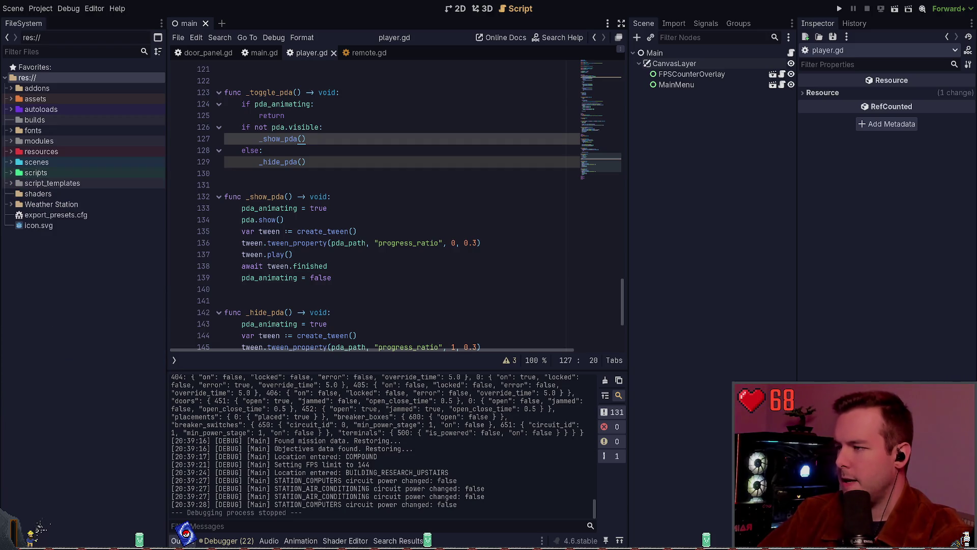
# - Expand res://resources and its shaders folder to list the seven .gdshader files
pyautogui.press('super+grave')
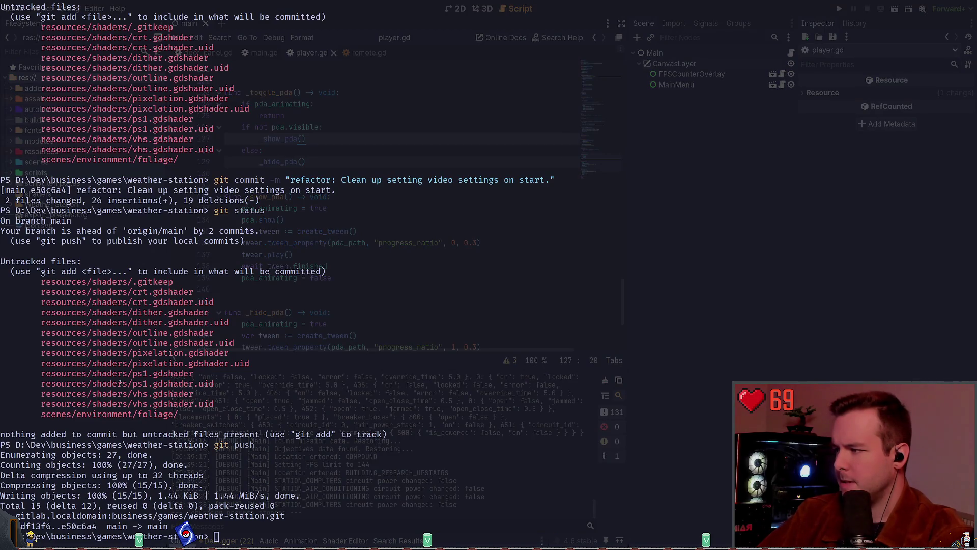
pyautogui.press('super+grave')
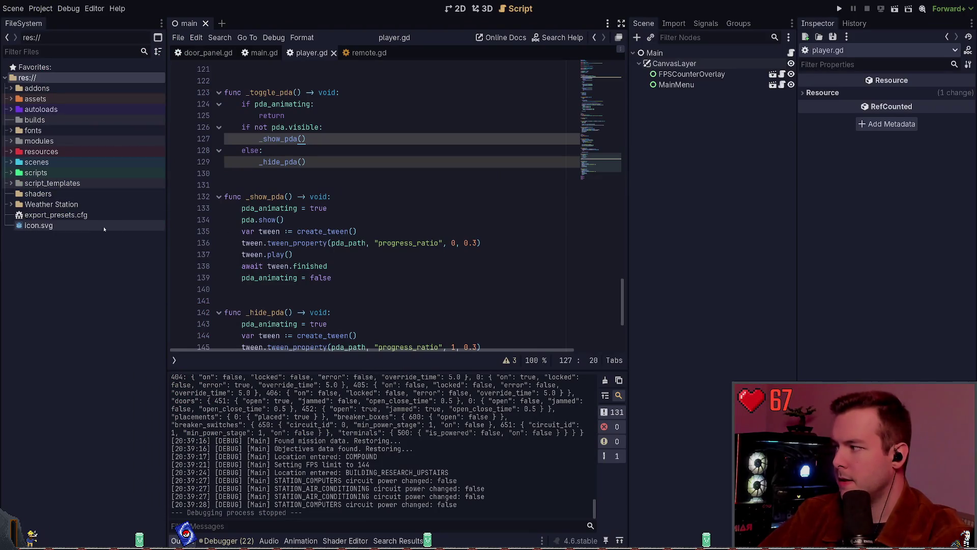
pyautogui.click(9, 162)
pyautogui.click(9, 162)
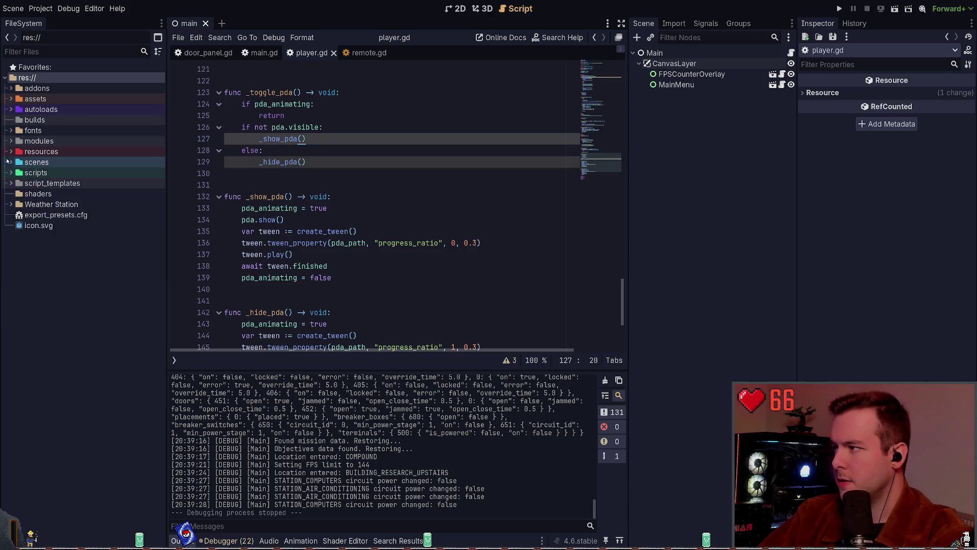
pyautogui.click(9, 162)
pyautogui.click(9, 162)
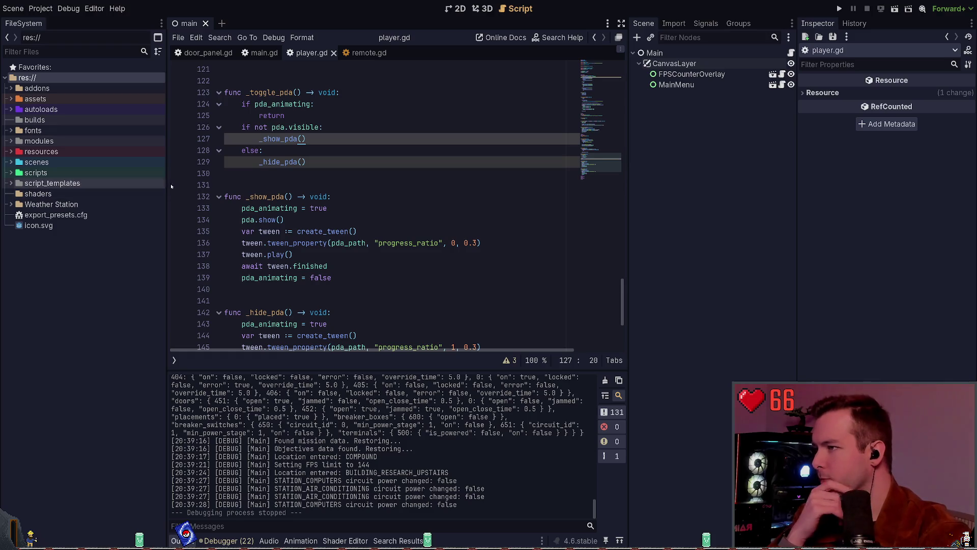
pyautogui.click(11, 152)
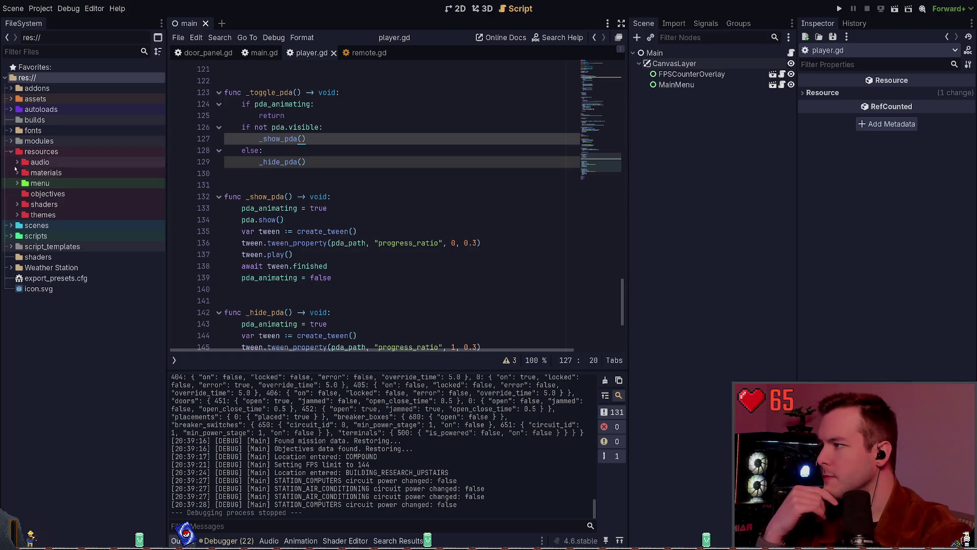
pyautogui.click(17, 193)
pyautogui.click(17, 204)
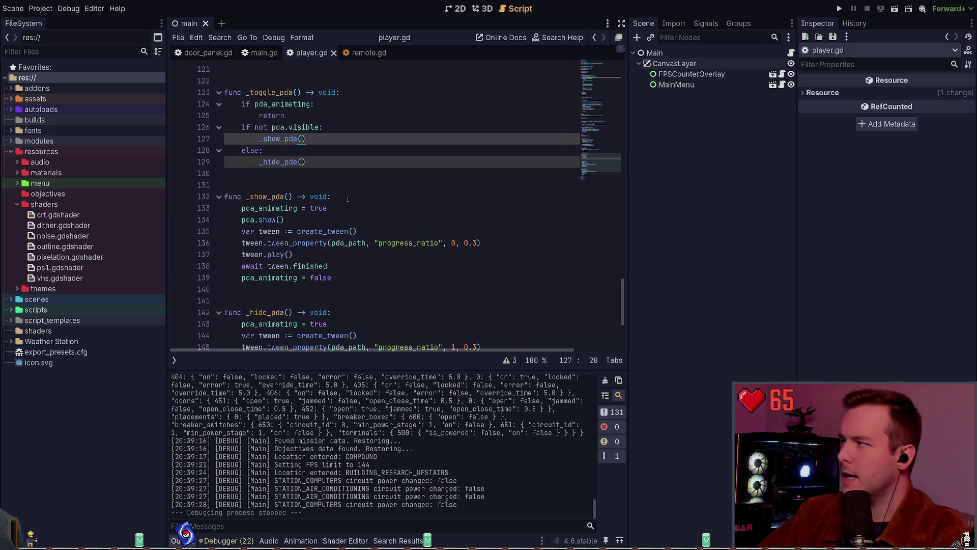
# - Check git status and stage the whole resources/shaders folder with git add
pyautogui.press('super+grave')
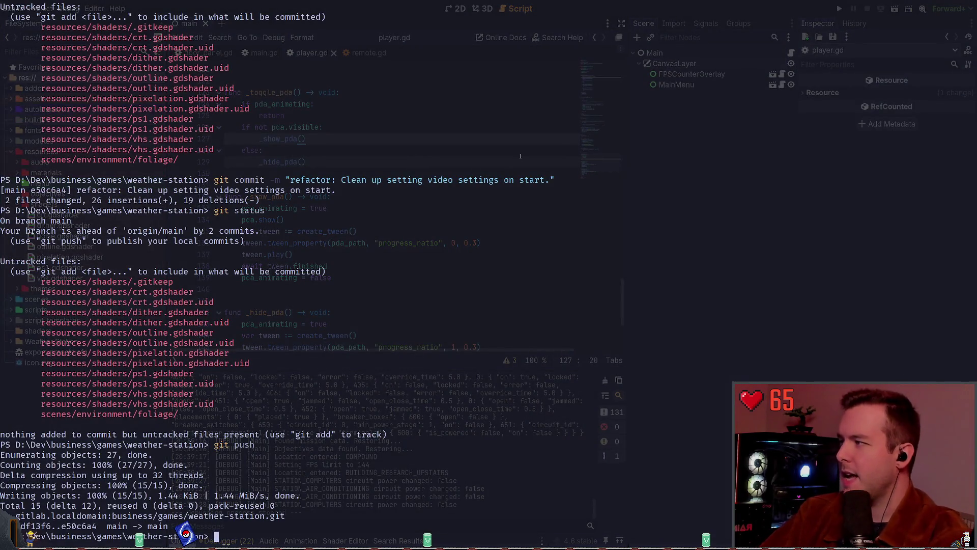
pyautogui.write('git')
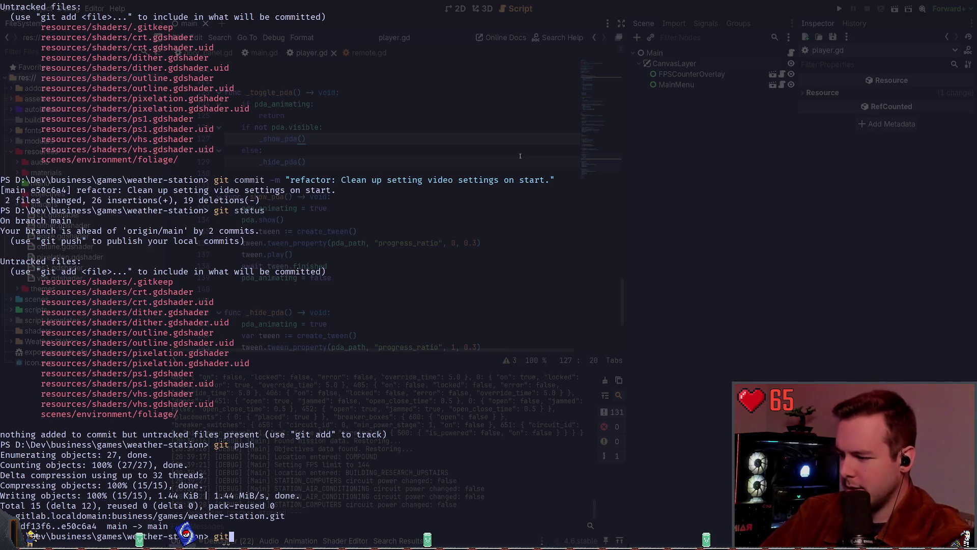
pyautogui.write(' status')
pyautogui.press('Return')
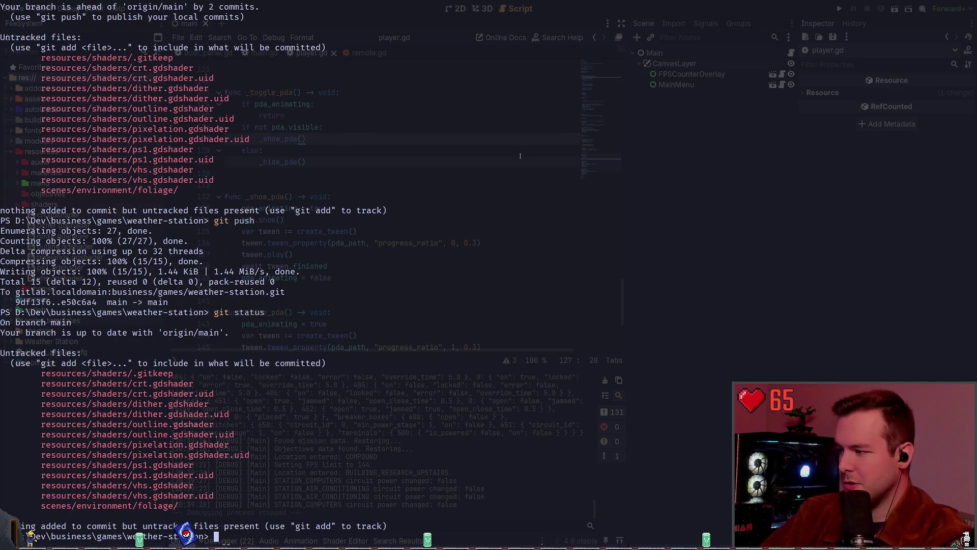
pyautogui.write('git add .\re')
pyautogui.press('Tab')
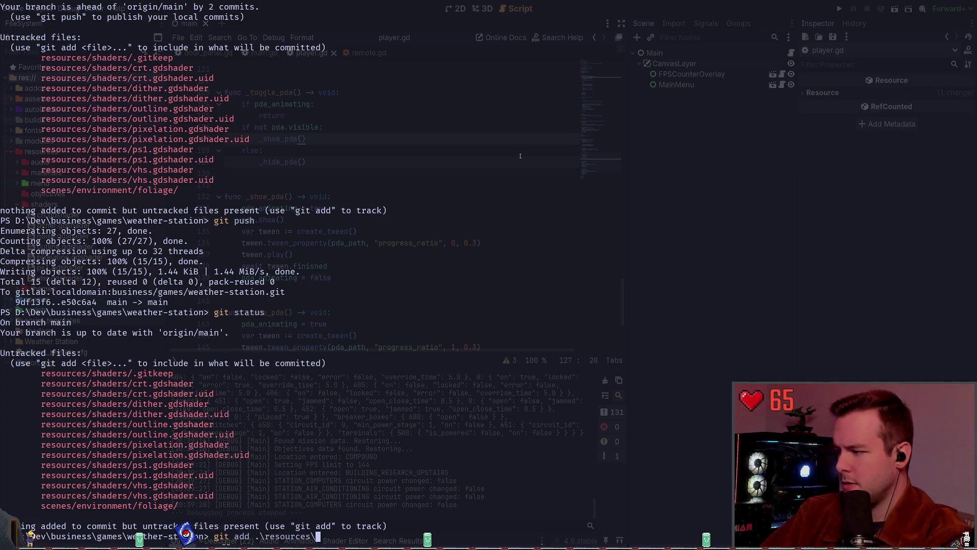
pyautogui.write('sh')
pyautogui.press('Tab')
pyautogui.press('Return')
pyautogui.write('git status')
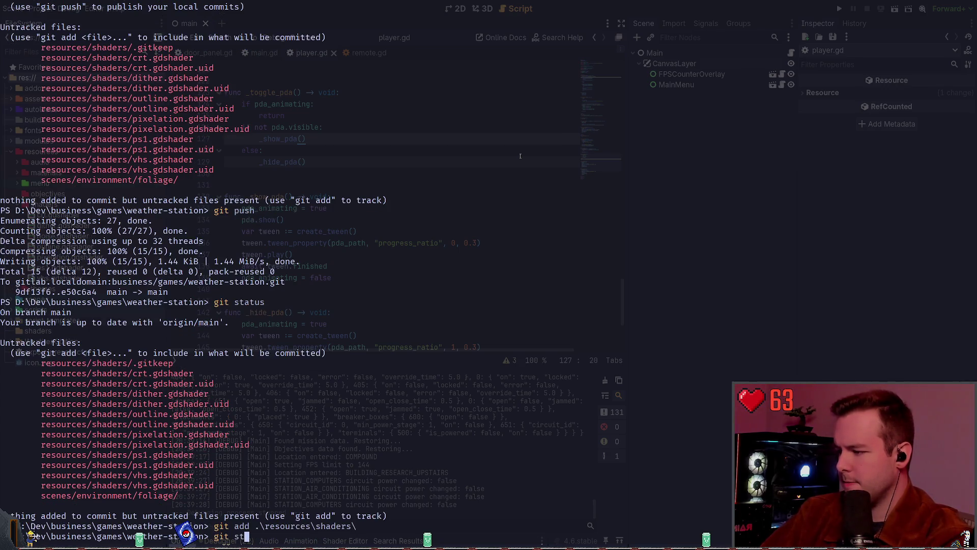
pyautogui.press('Return')
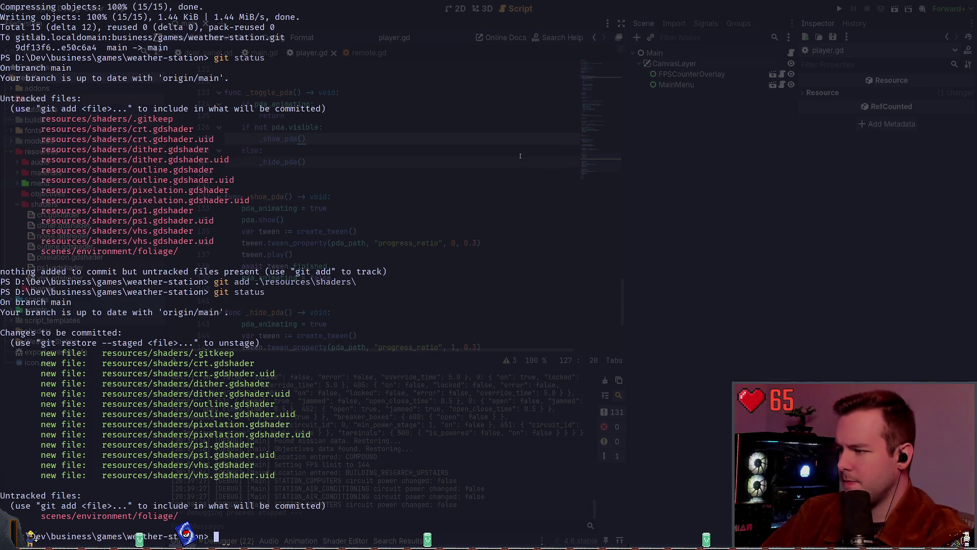
# - Unstage resources/shaders/.gitkeep, confirm with git status, and hide the terminal
pyautogui.write('git')
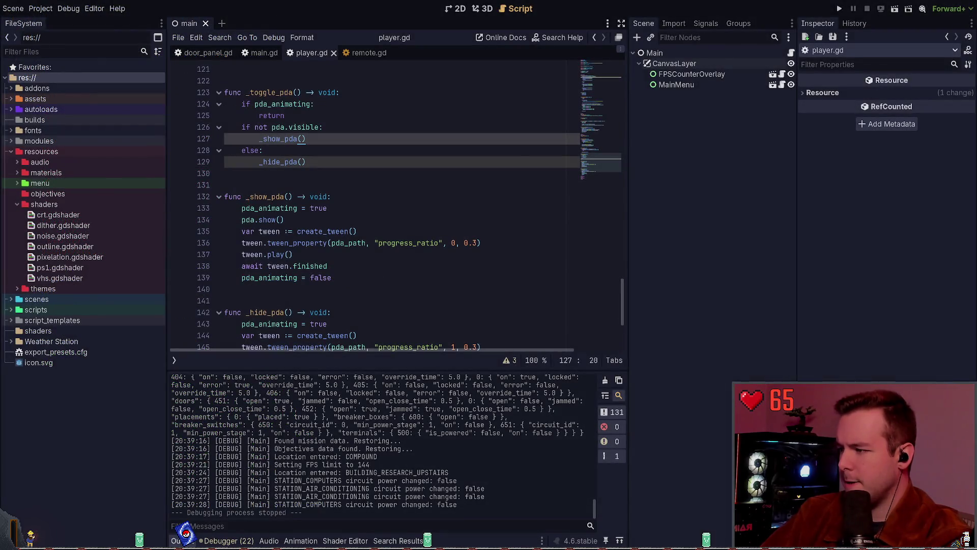
pyautogui.write(' restore --staged r')
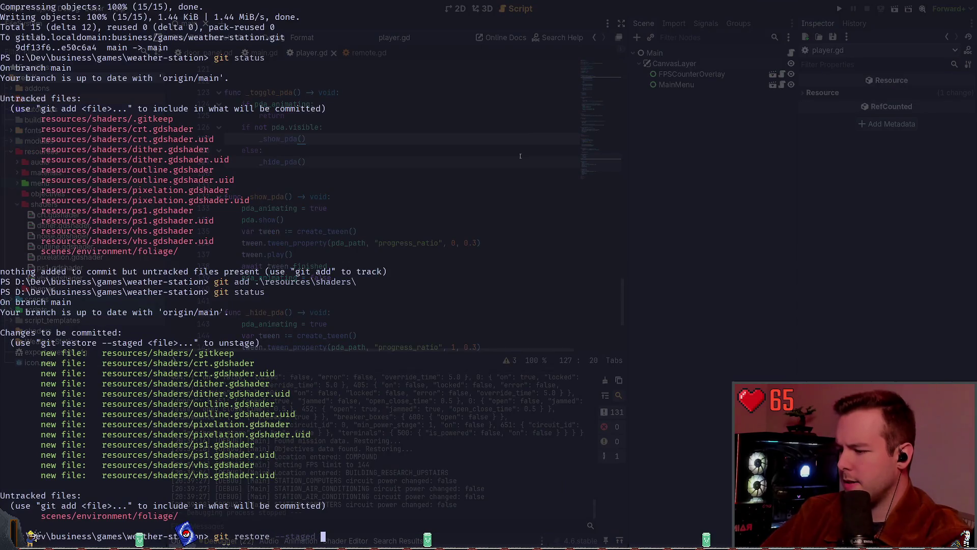
pyautogui.press('Tab')
pyautogui.write('s')
pyautogui.press('Tab')
pyautogui.write('.')
pyautogui.press('Tab')
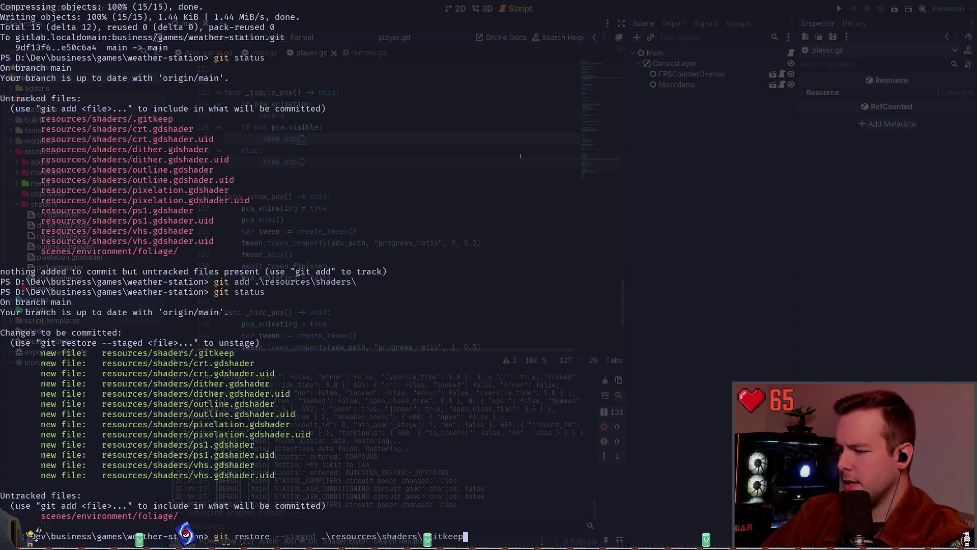
pyautogui.press('Return')
pyautogui.write('git status')
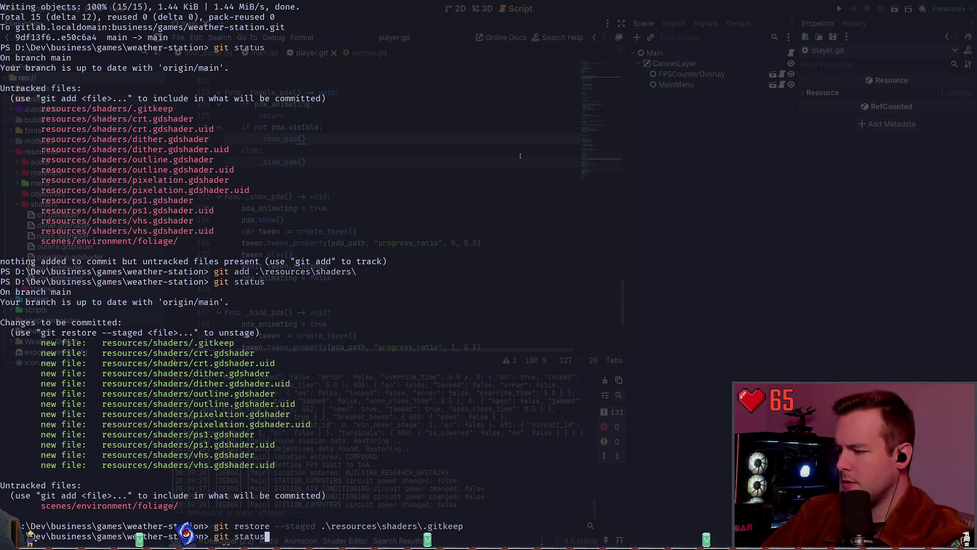
pyautogui.press('Return')
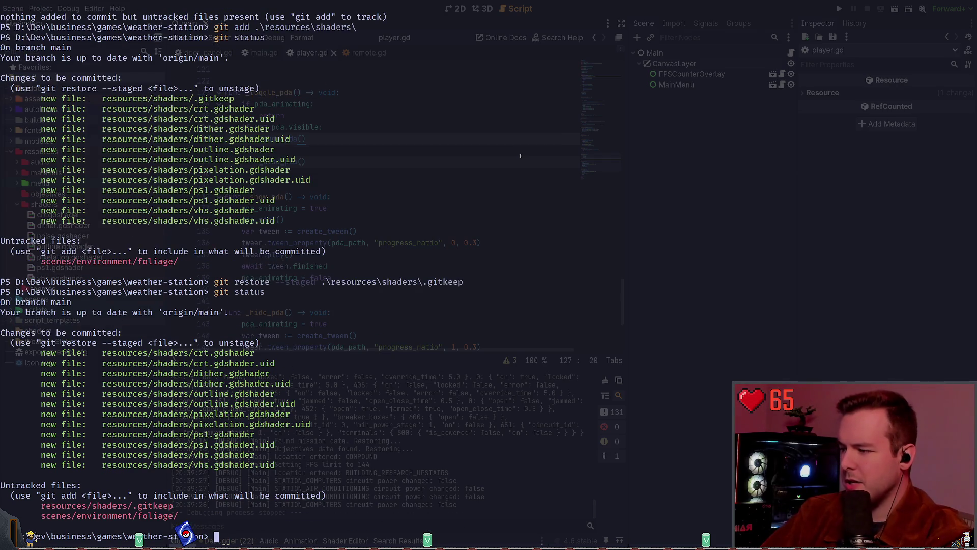
pyautogui.write('git co')
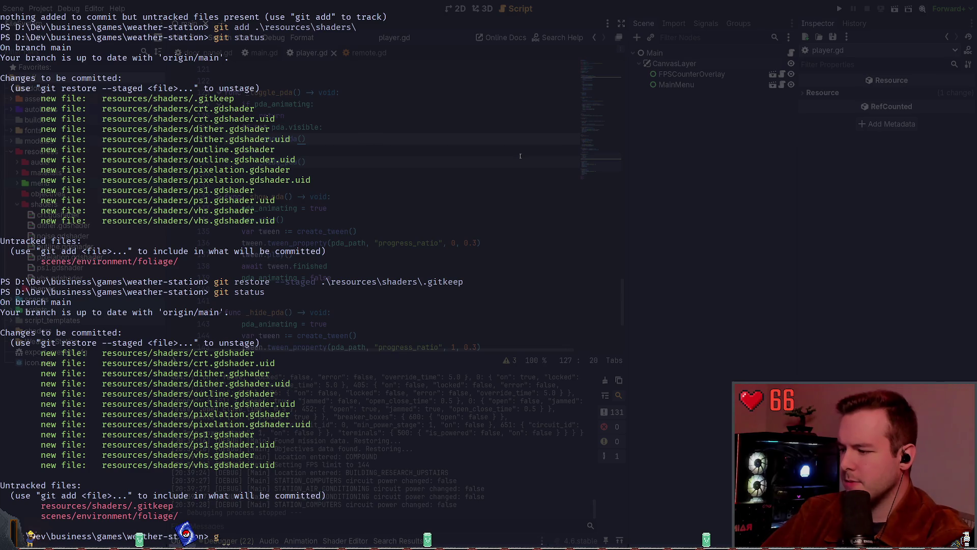
pyautogui.hotkey('ctrl', 'c')
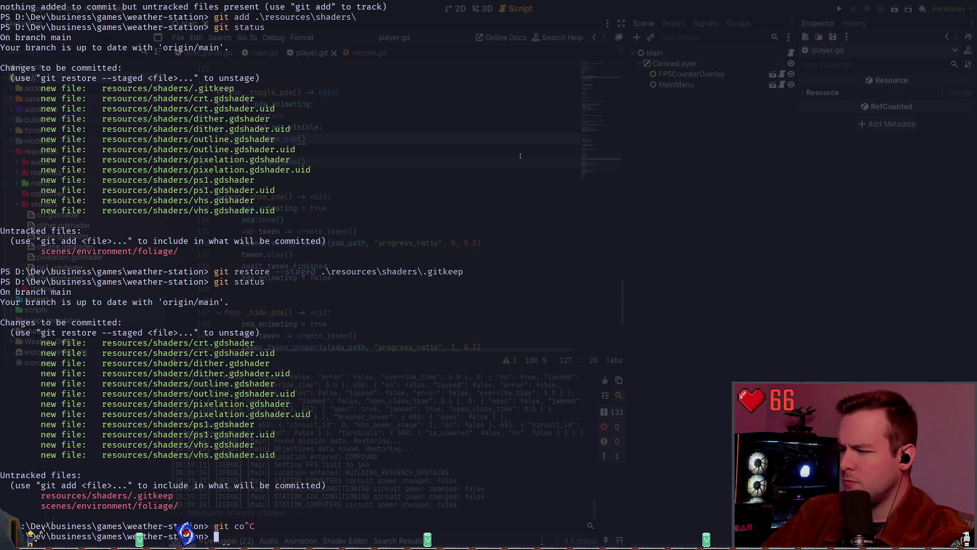
pyautogui.press('super+grave')
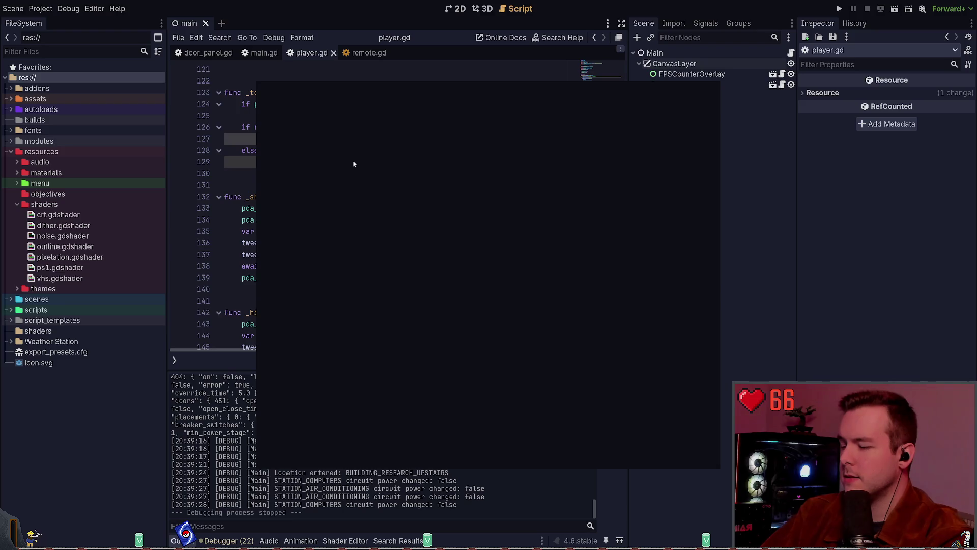
# - Open pda.gd with its PDA scene and view the PDA model in the 3D workspace
pyautogui.press('Return')
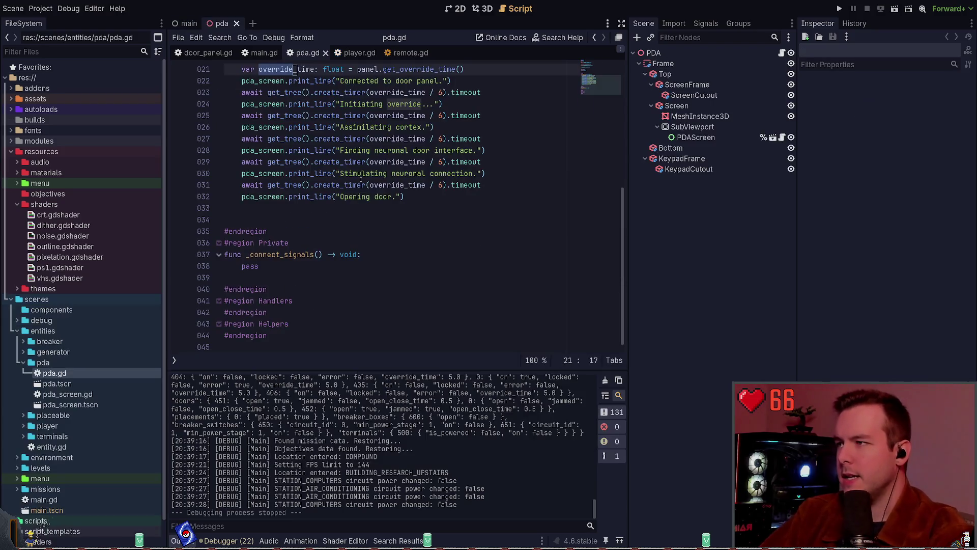
pyautogui.scroll(1, 474, 149)
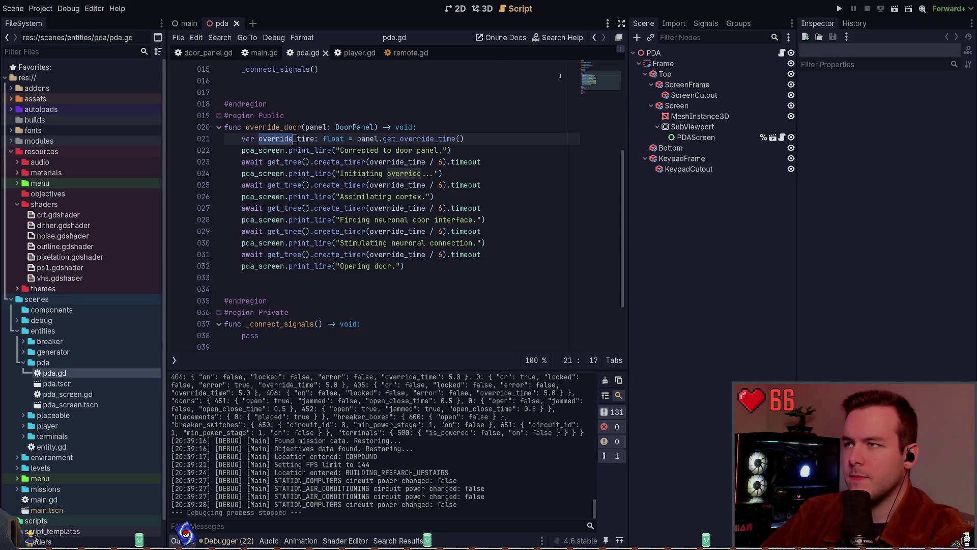
pyautogui.hotkey('ctrl', 'F1')
pyautogui.click(478, 8)
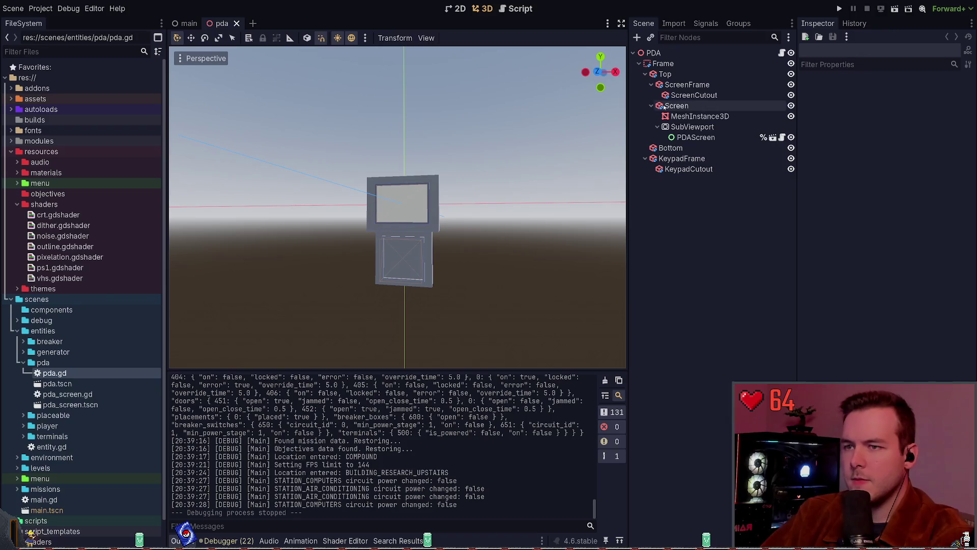
# - Select the SubViewport and PDAScreen nodes and open the pda_screen scene
pyautogui.click(693, 127)
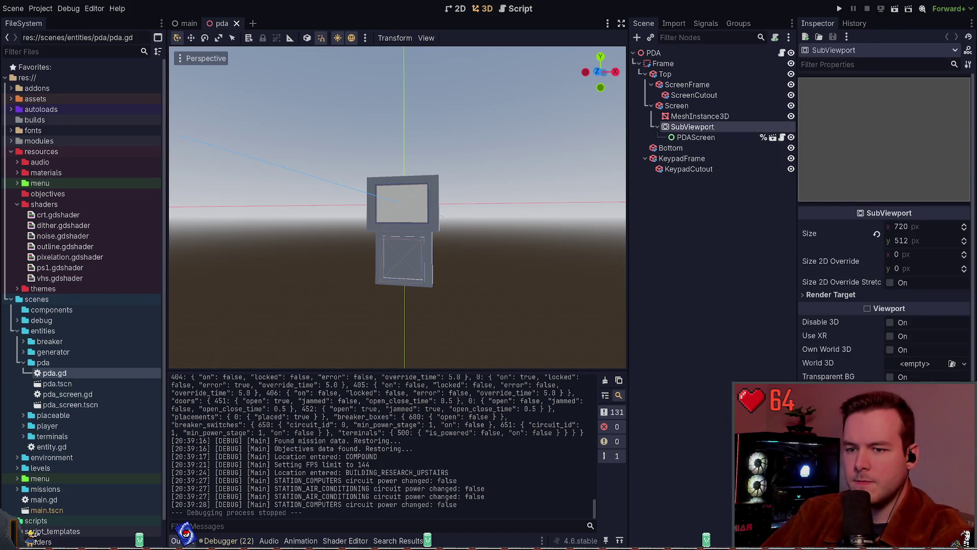
pyautogui.click(702, 137)
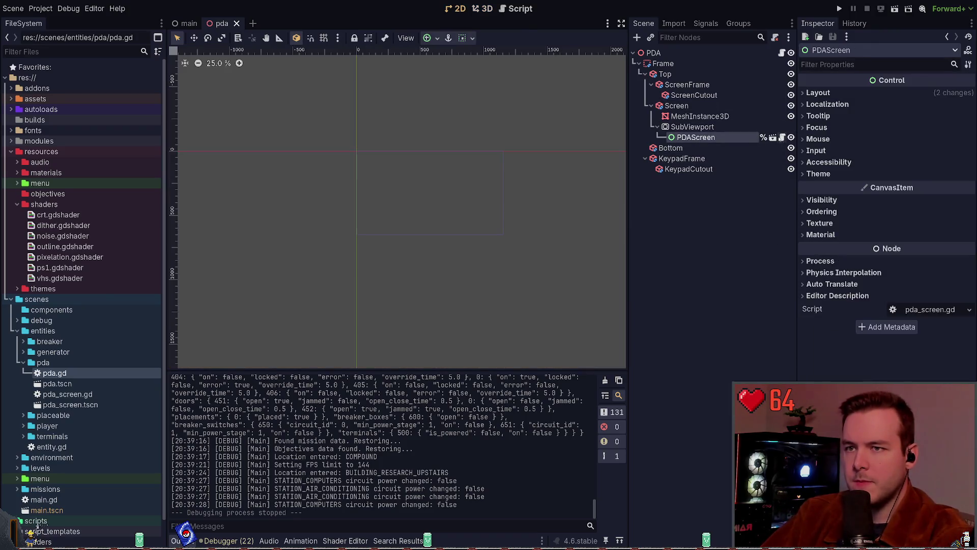
pyautogui.click(773, 138)
# - Inspect the PDAScreen root and its MarginContainer, then close the pda_screen tab
pyautogui.click(690, 54)
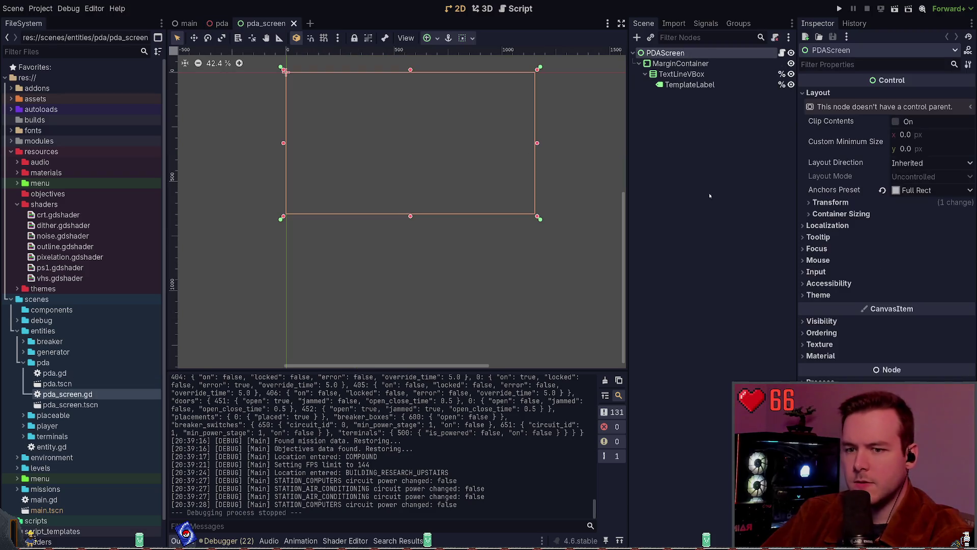
pyautogui.click(670, 65)
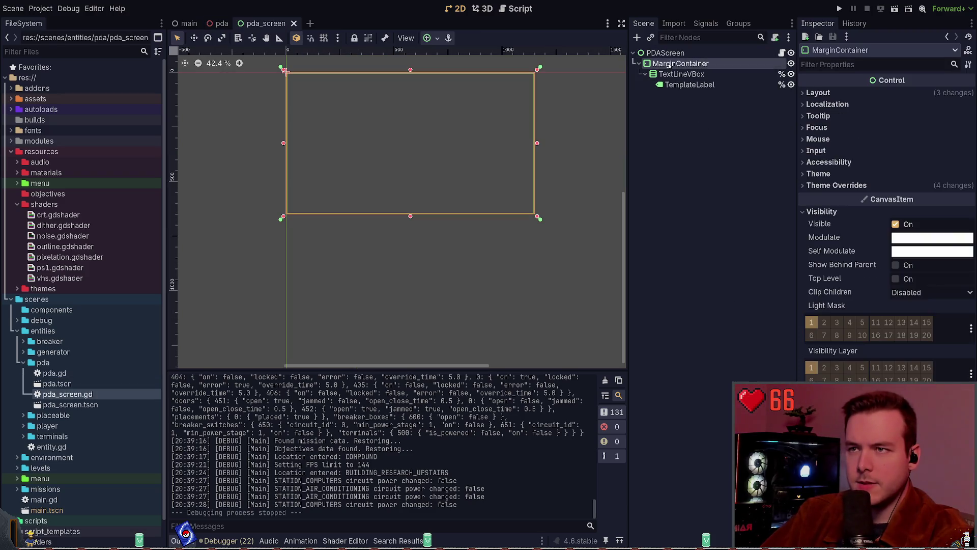
pyautogui.click(691, 182)
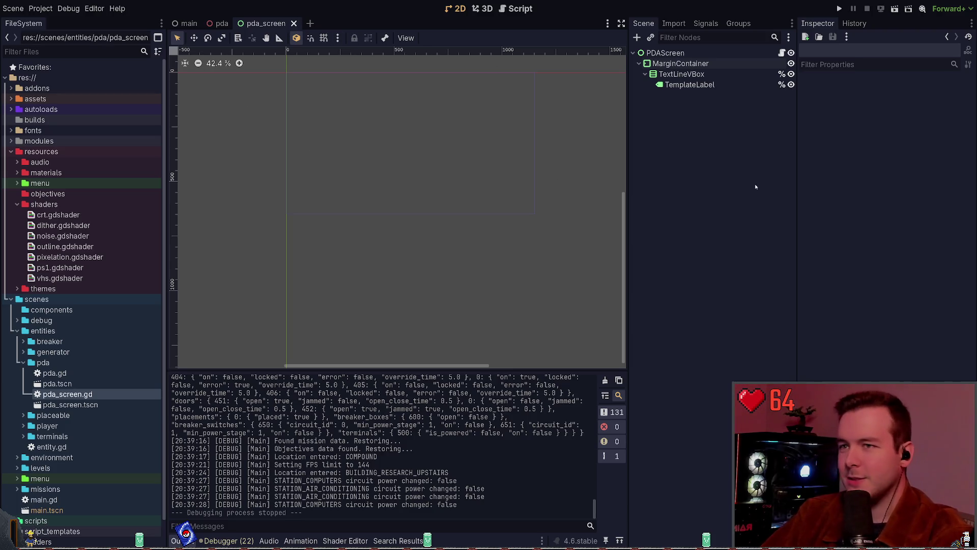
pyautogui.click(295, 23)
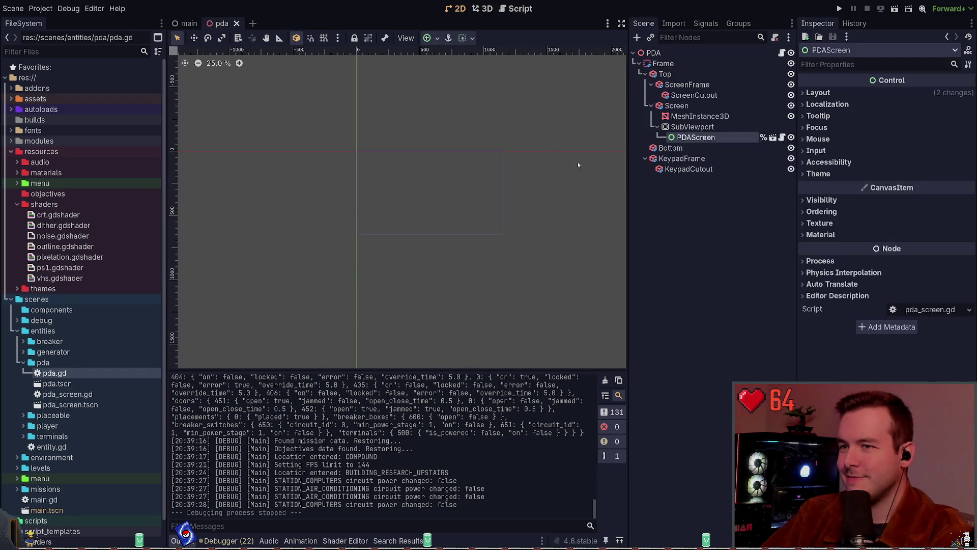
pyautogui.click(701, 202)
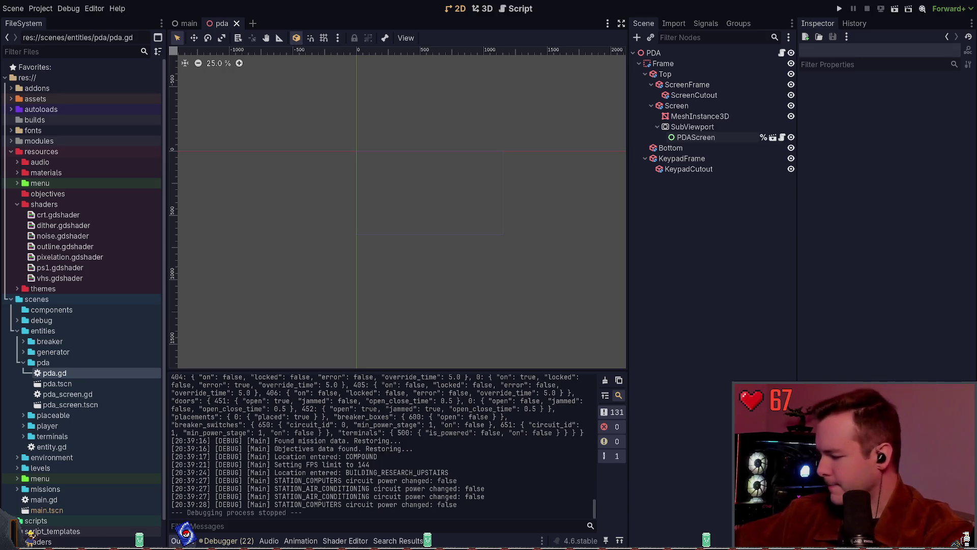
# - Save the pda scene with Ctrl+S and collapse the pda folder in FileSystem
pyautogui.hotkey('ctrl', 's')
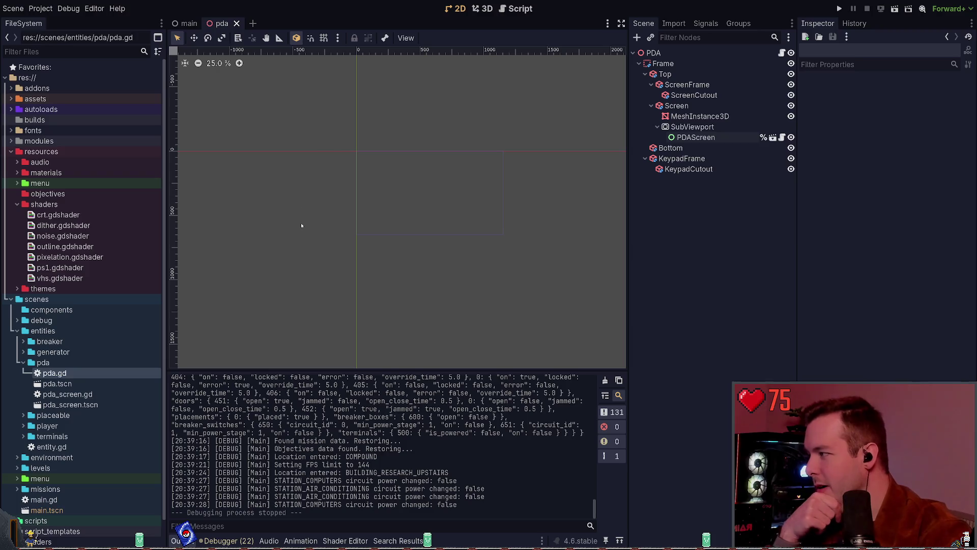
pyautogui.click(22, 363)
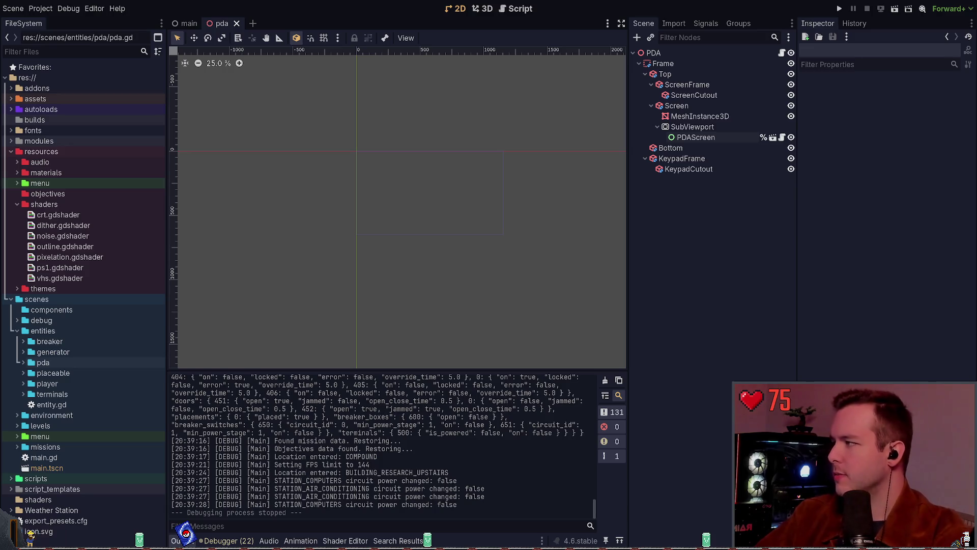
# - Close the pda scene tab to return to the main scene
pyautogui.click(237, 24)
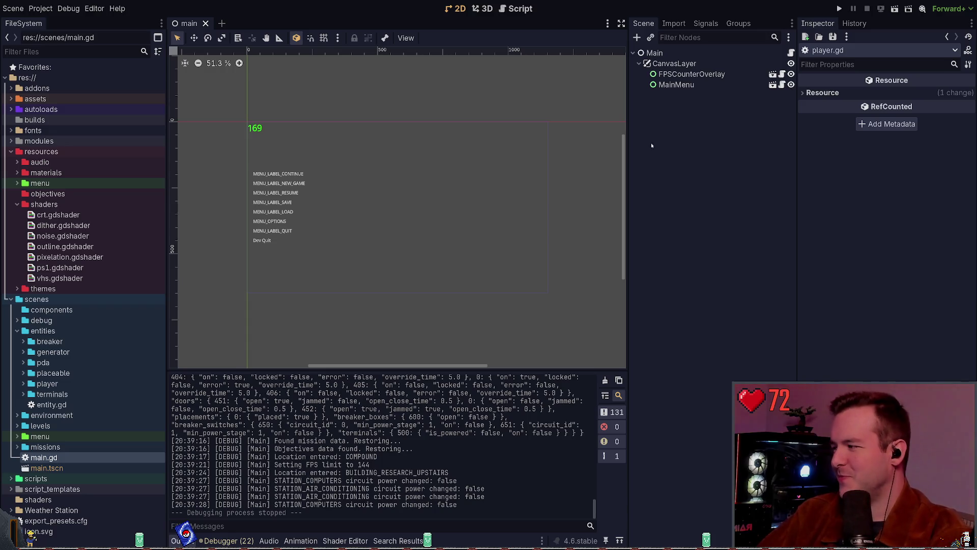
# - Collapse the shaders, entities and resources folders in the FileSystem dock
pyautogui.click(16, 205)
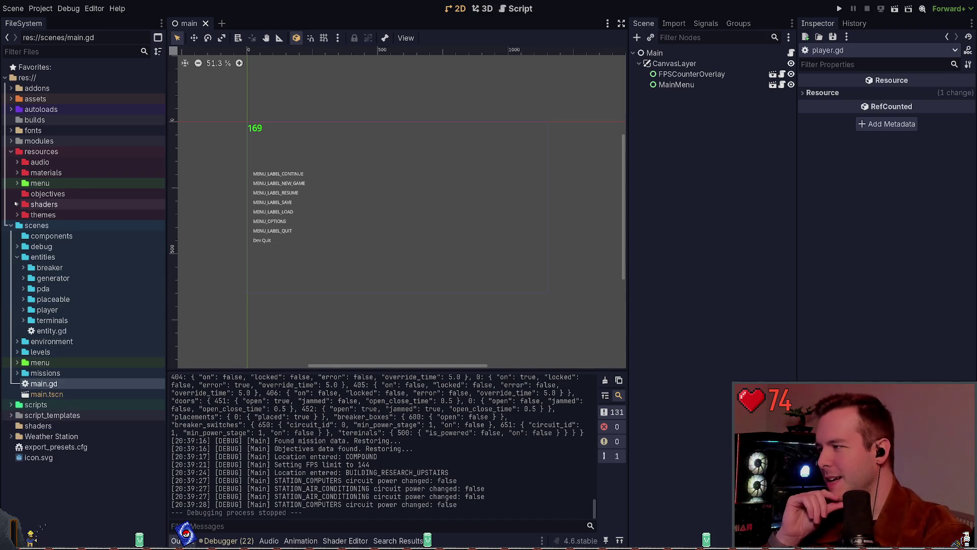
pyautogui.click(16, 257)
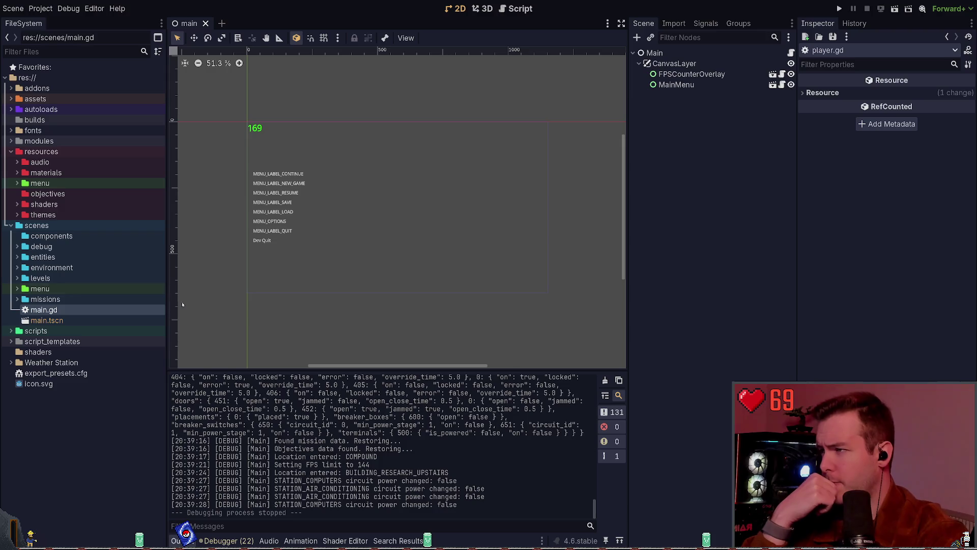
pyautogui.click(10, 152)
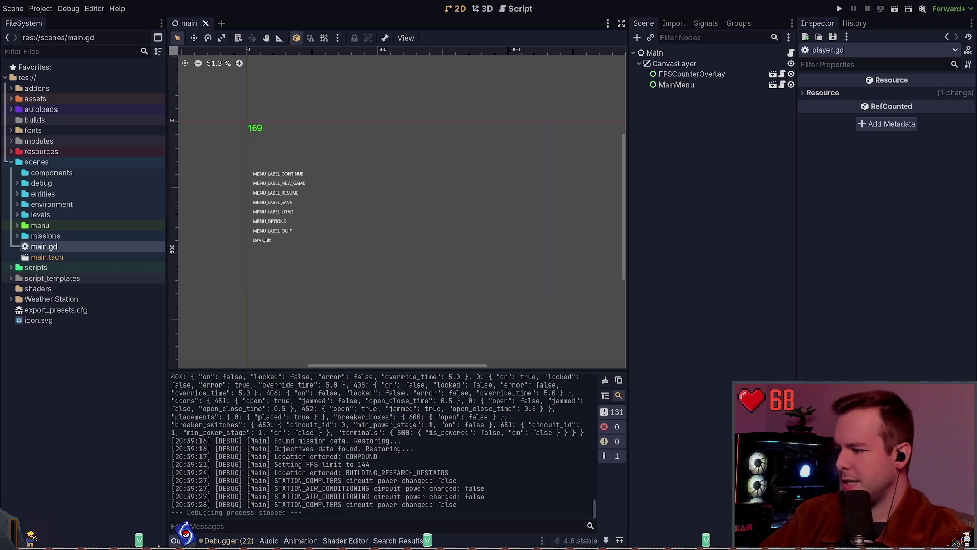
# - Run git status in the drop-down terminal, cancelling two half-typed commands
pyautogui.press('super+grave')
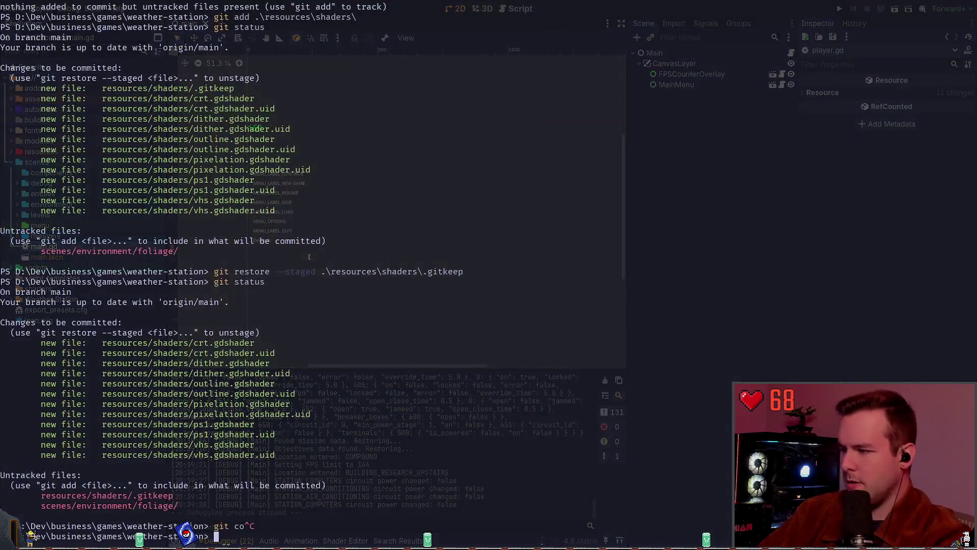
pyautogui.write('git status')
pyautogui.press('Return')
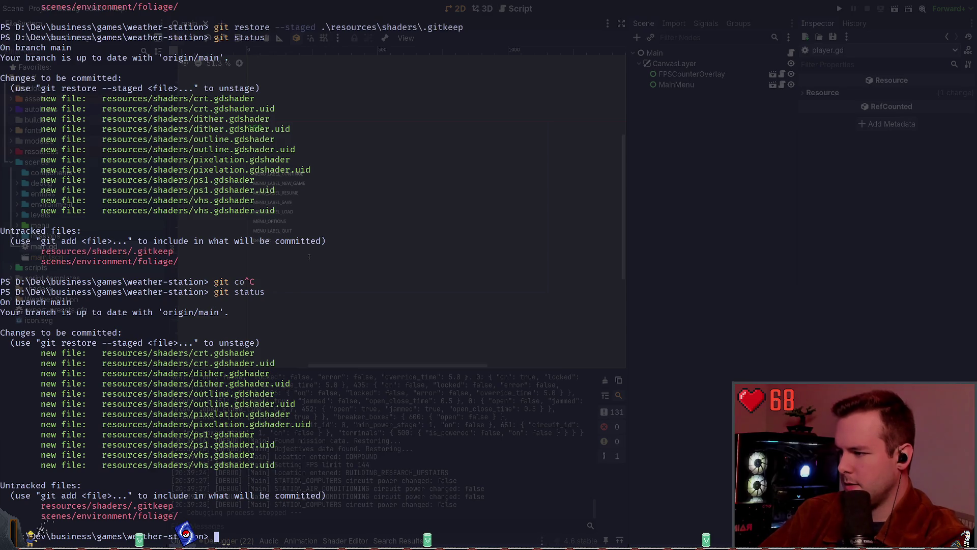
pyautogui.write('git re')
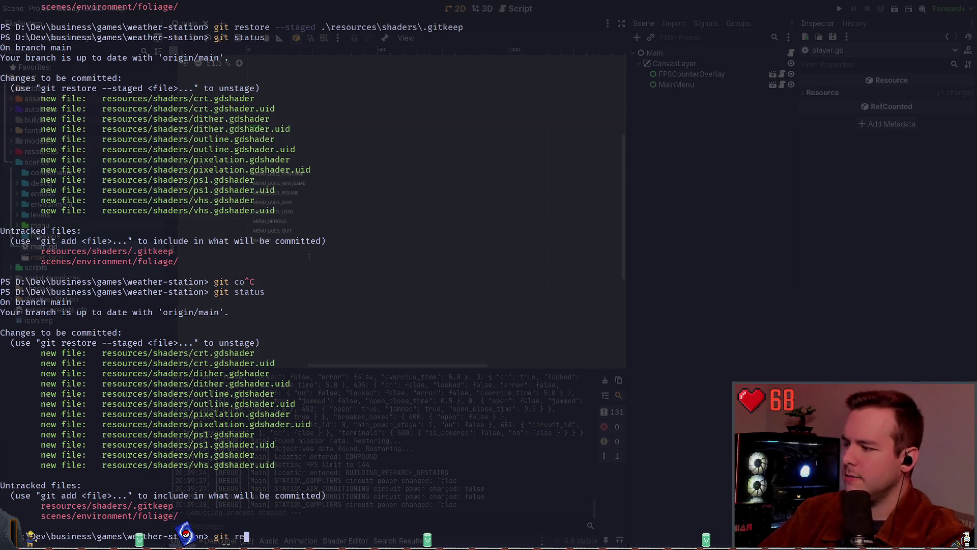
pyautogui.hotkey('ctrl', 'c')
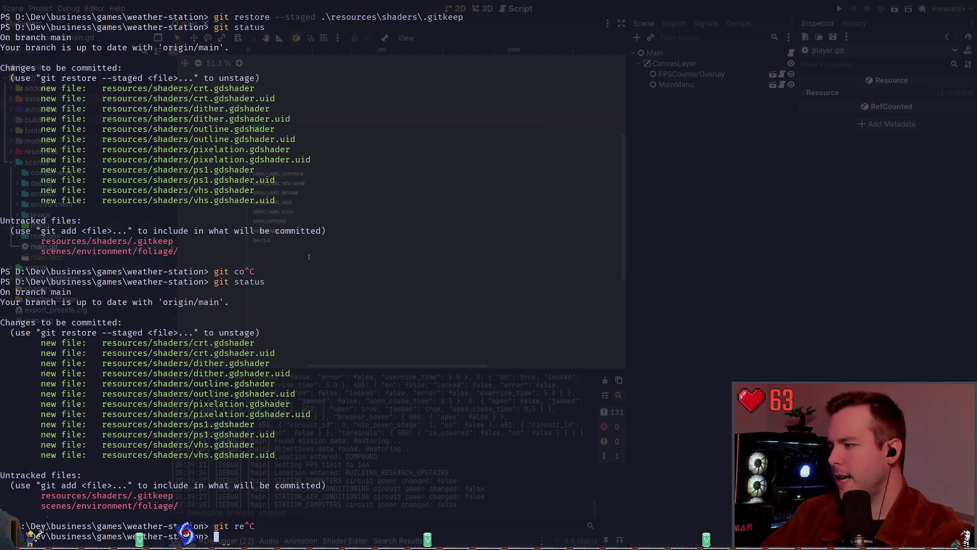
pyautogui.press('super+grave')
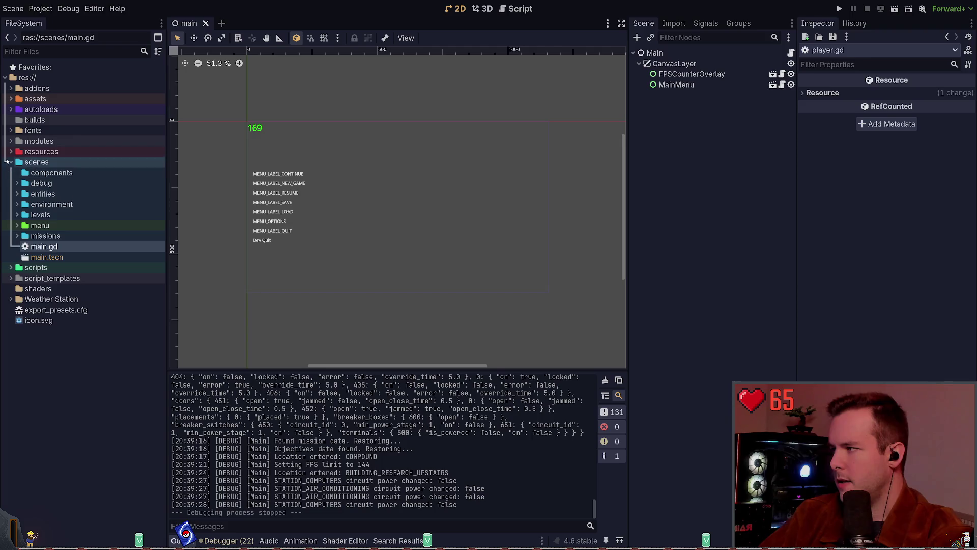
pyautogui.press('super+grave')
pyautogui.write('git co')
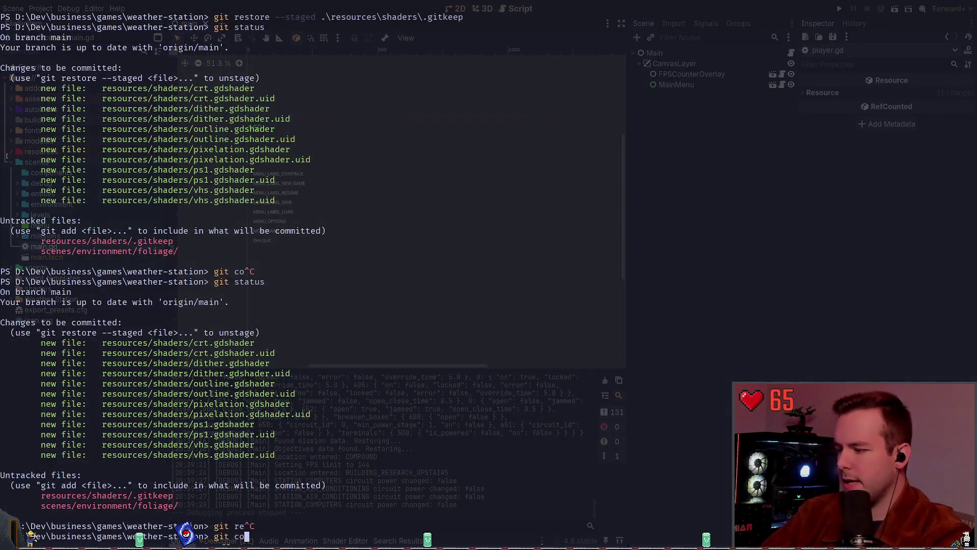
pyautogui.hotkey('ctrl', 'c')
# - Commit the staged shaders with the message 'feat: Add shaders for testing.'
pyautogui.write('git com')
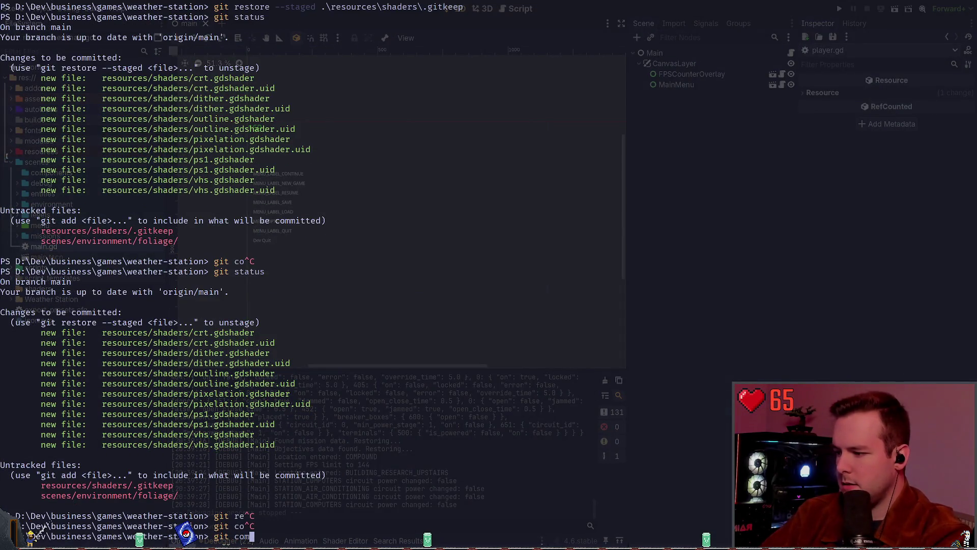
pyautogui.write('mit -m ')
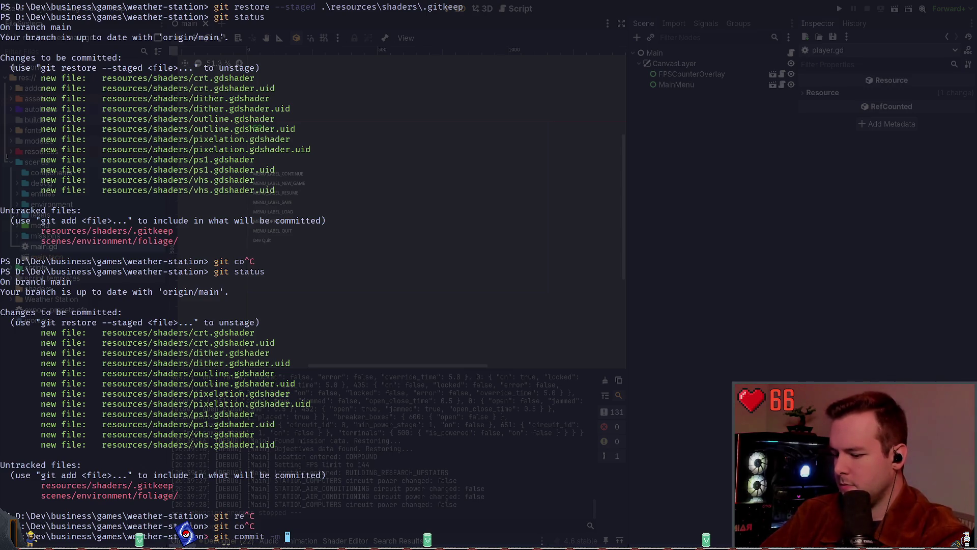
pyautogui.write('"')
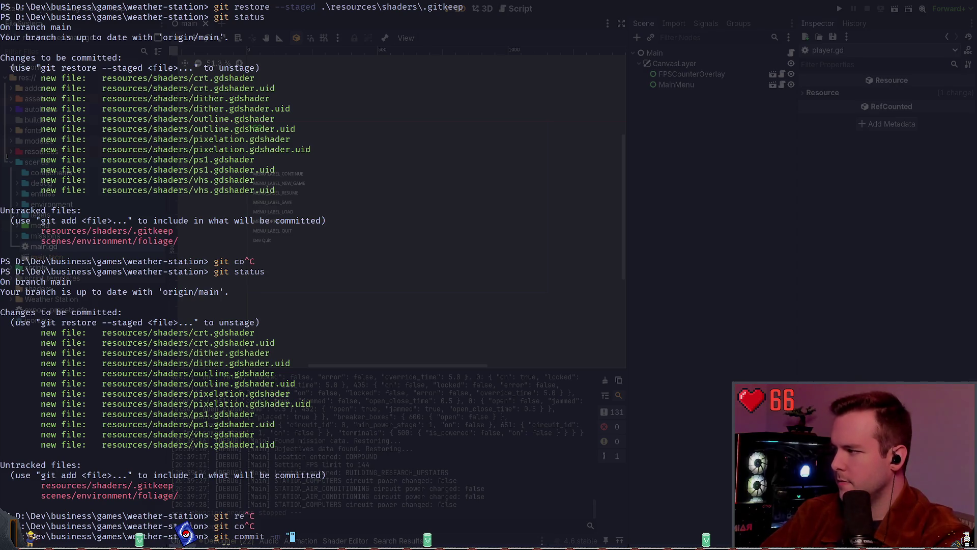
pyautogui.write('feat: A')
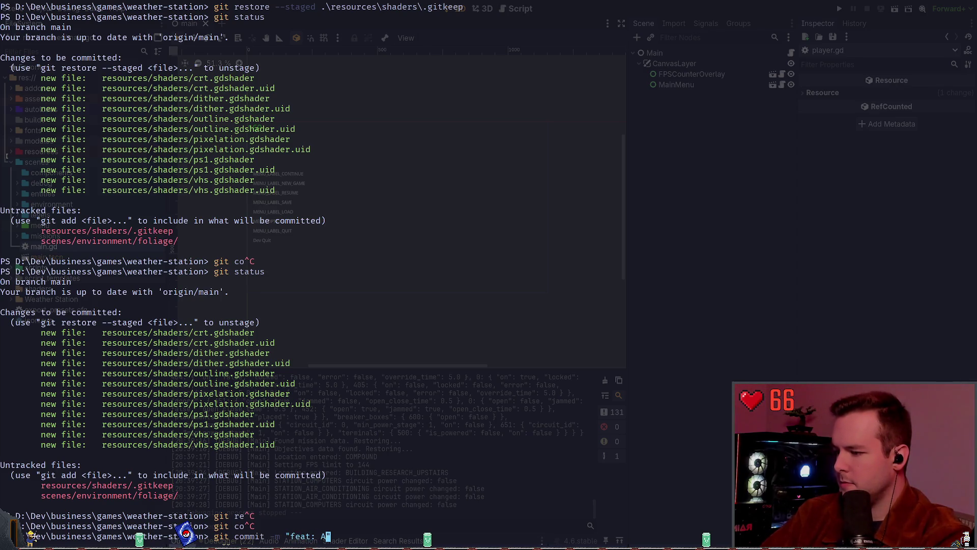
pyautogui.write('dd shaders to test with')
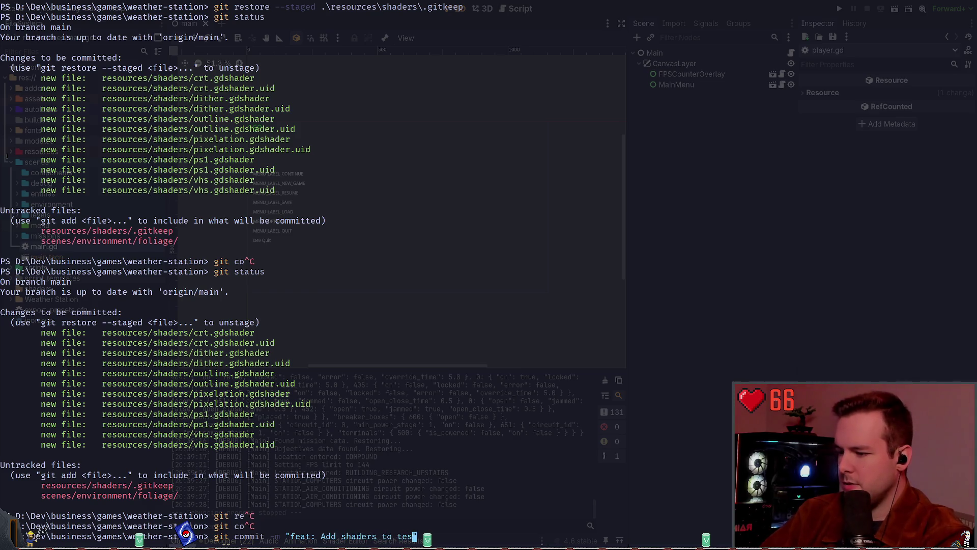
pyautogui.press('BackSpace')
pyautogui.press('BackSpace')
pyautogui.press('BackSpace')
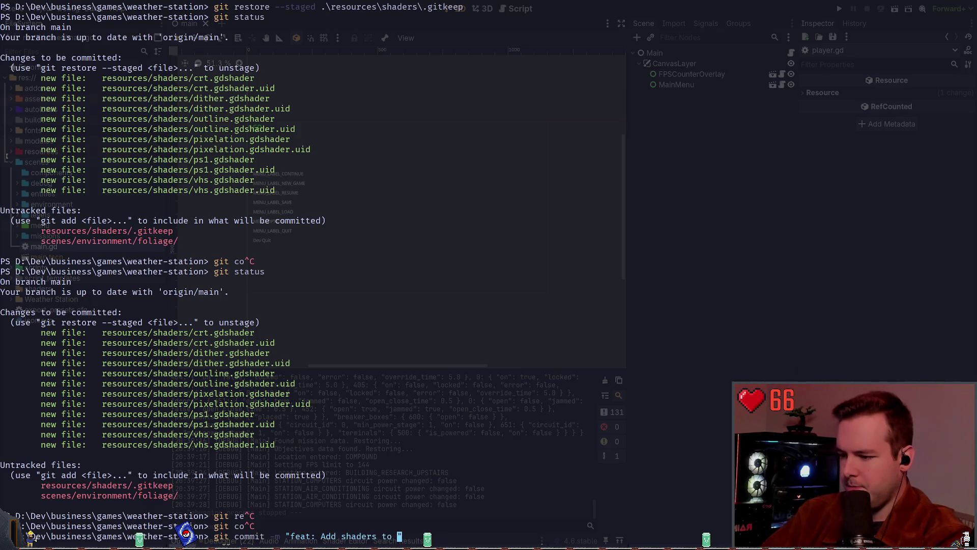
pyautogui.press('BackSpace')
pyautogui.press('BackSpace')
pyautogui.press('BackSpace')
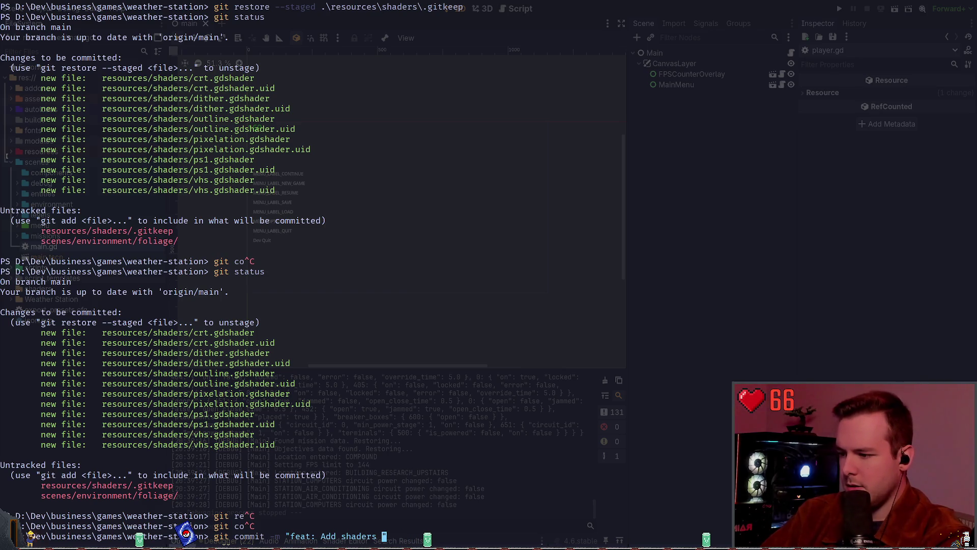
pyautogui.write('fo')
pyautogui.press('BackSpace')
pyautogui.press('BackSpace')
pyautogui.write('t')
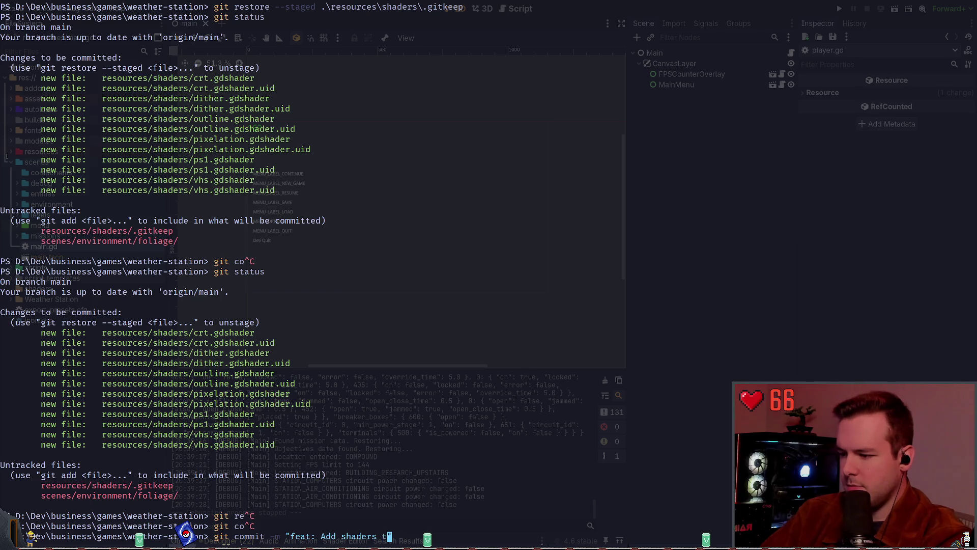
pyautogui.press('BackSpace')
pyautogui.write('for etst')
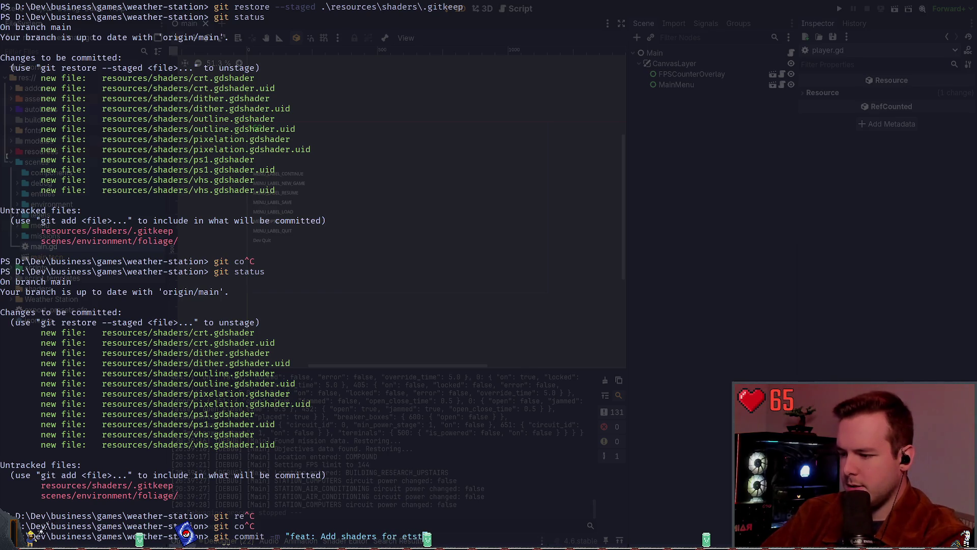
pyautogui.press('BackSpace')
pyautogui.press('BackSpace')
pyautogui.press('BackSpace')
pyautogui.press('BackSpace')
pyautogui.write('testing.')
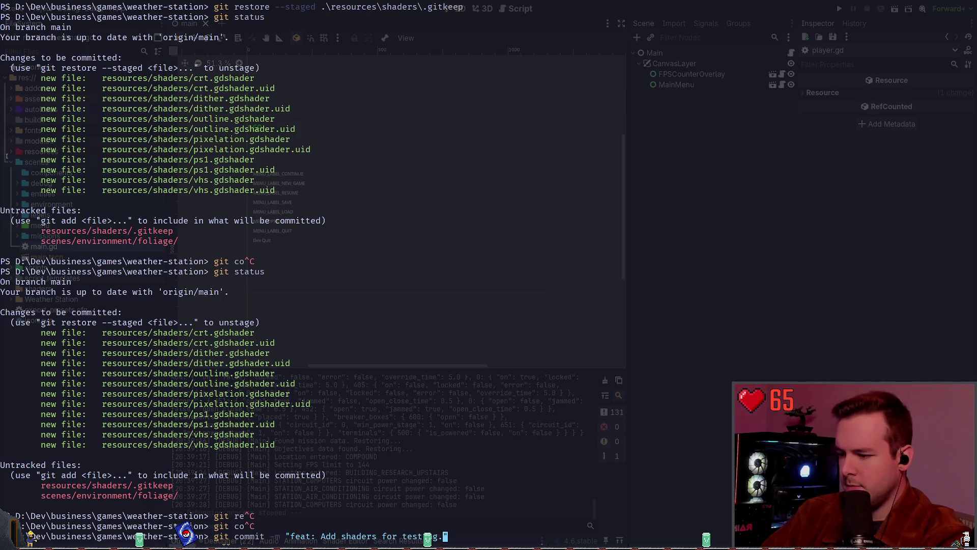
pyautogui.press('Return')
# - Check git status after the commit and hide the terminal
pyautogui.write('git status')
pyautogui.press('Return')
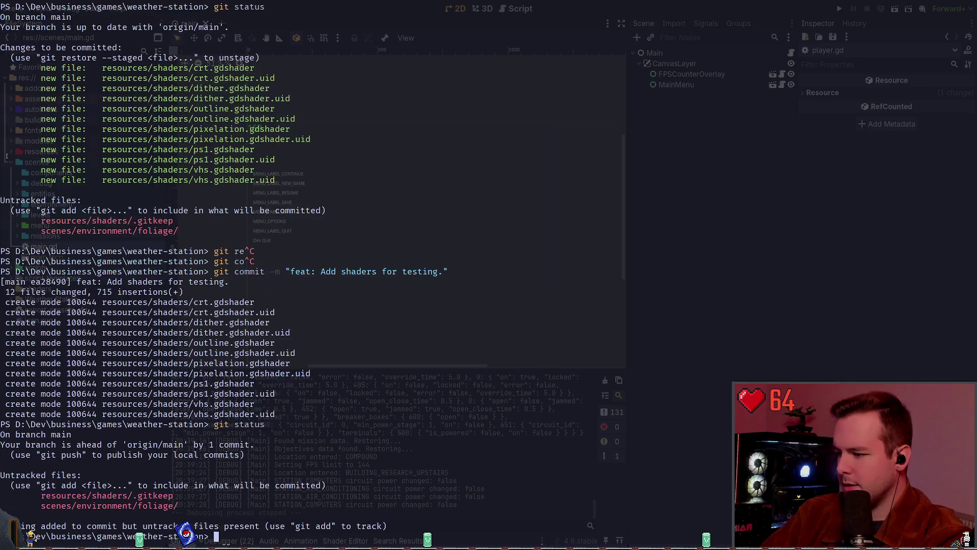
pyautogui.write('git')
pyautogui.hotkey('ctrl', 'c')
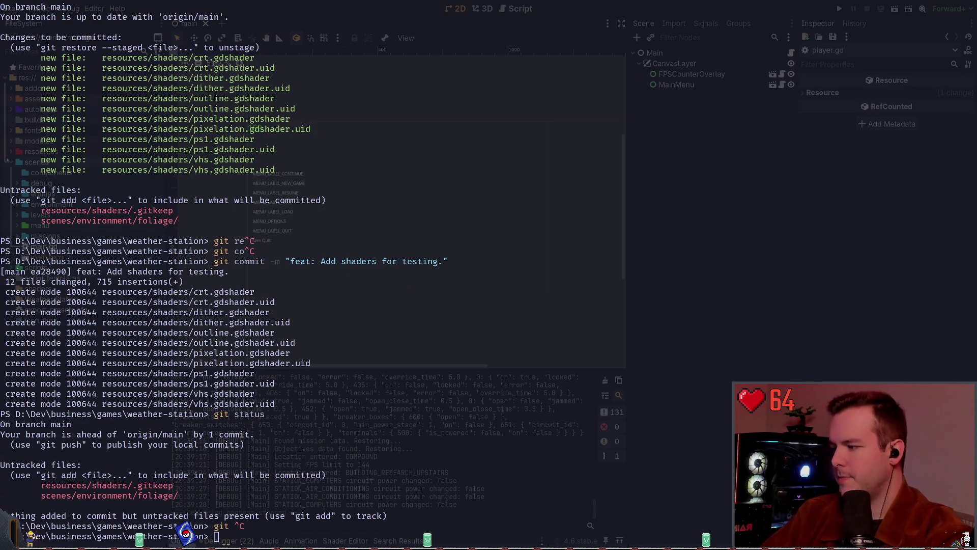
pyautogui.press('super+grave')
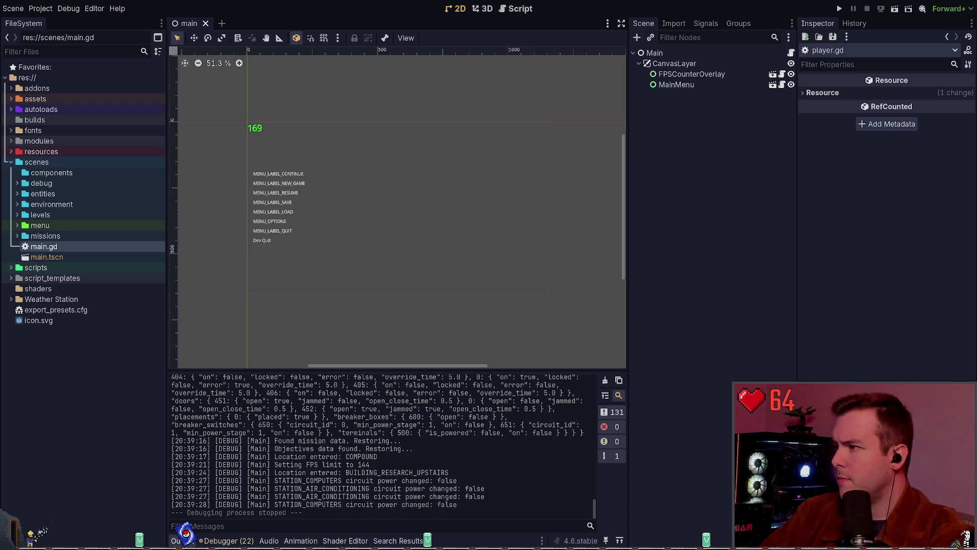
# - Expand res://resources, collapse audio, and expand and select the shaders folder
pyautogui.click(11, 152)
pyautogui.click(10, 152)
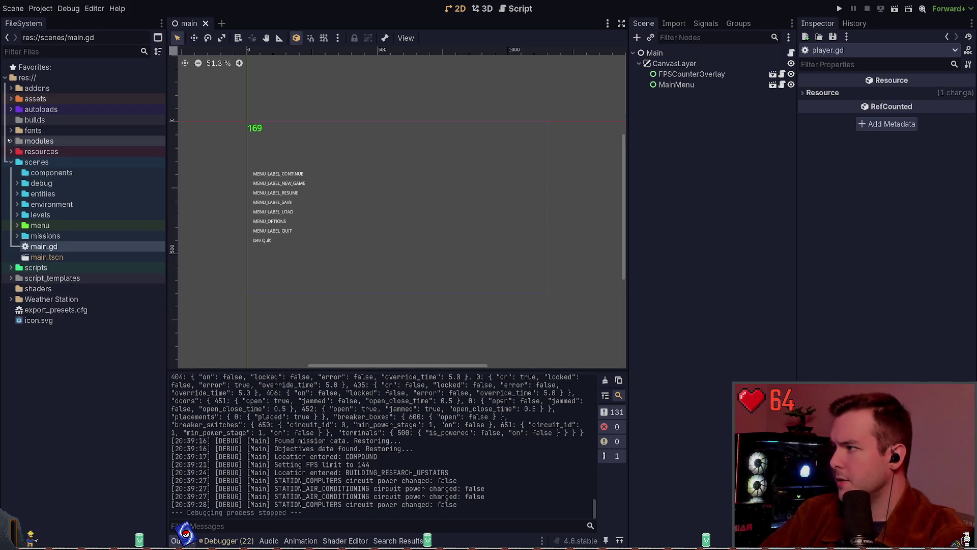
pyautogui.click(11, 152)
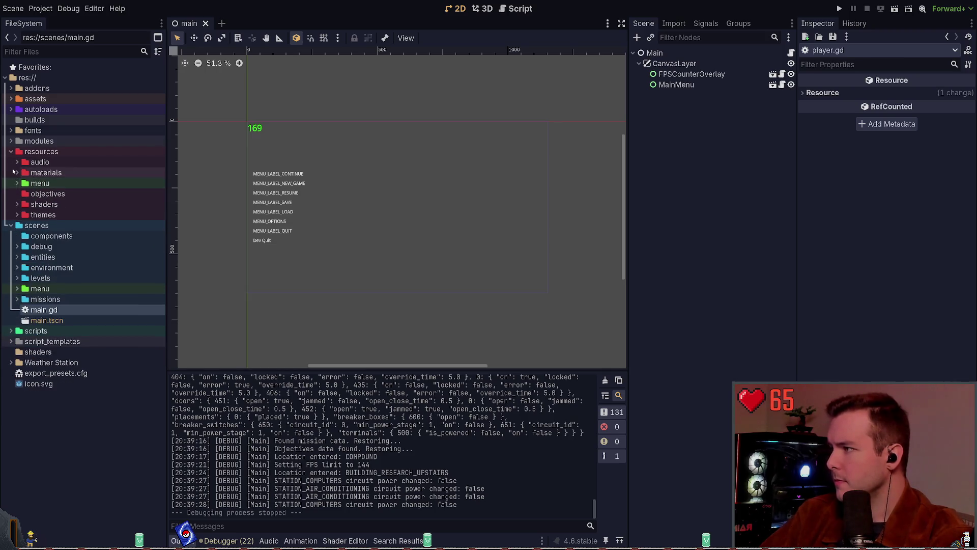
pyautogui.click(16, 162)
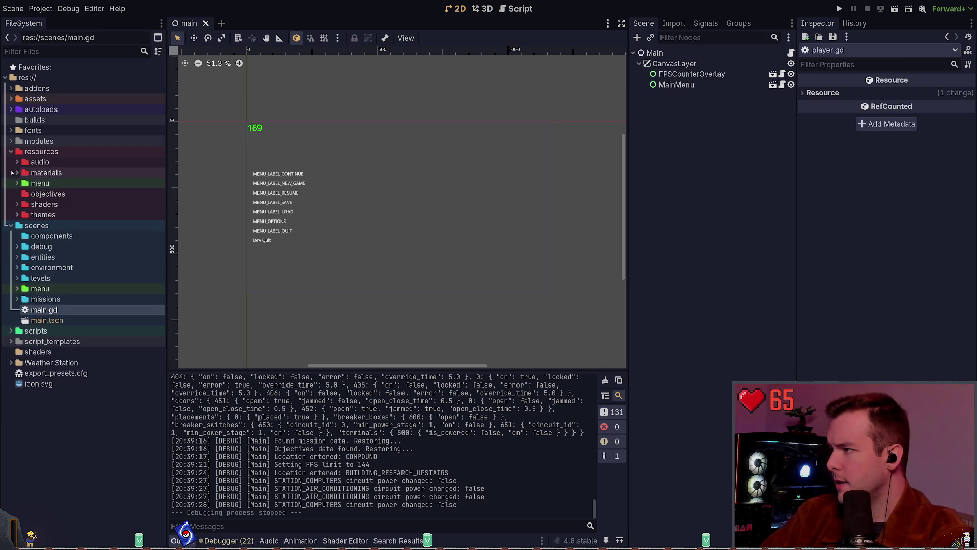
pyautogui.click(17, 204)
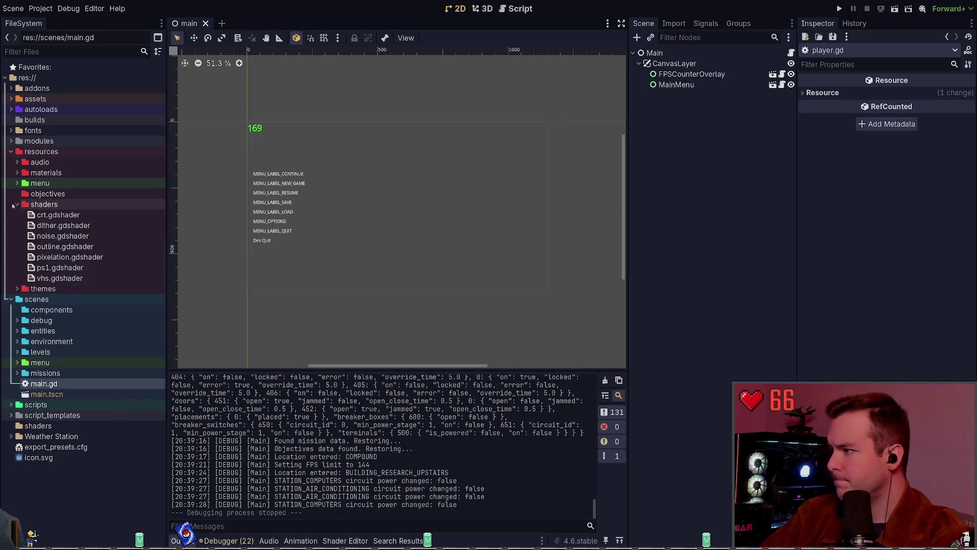
pyautogui.click(51, 204)
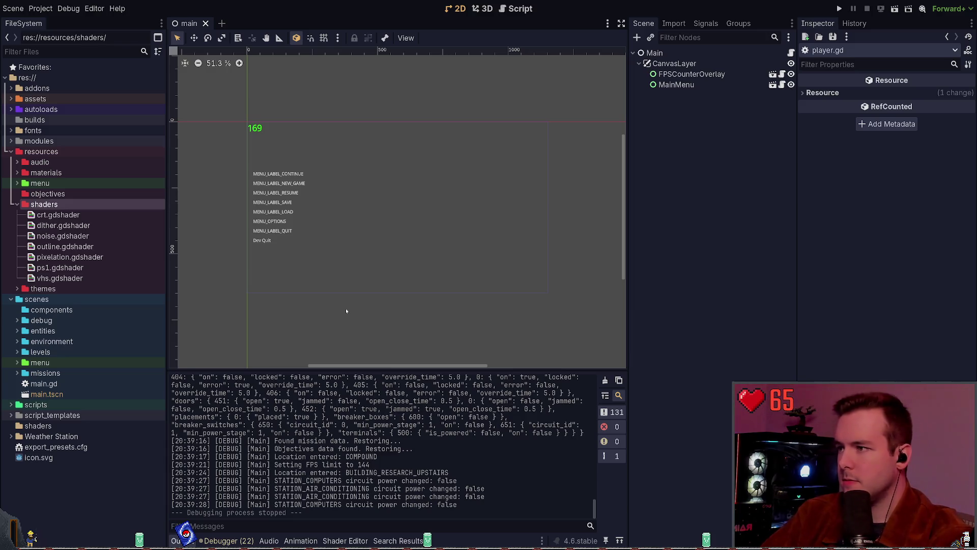
# - Bring the drop-down terminal back and run git status, showing main one commit ahead with foliage untracked
pyautogui.press('super+grave')
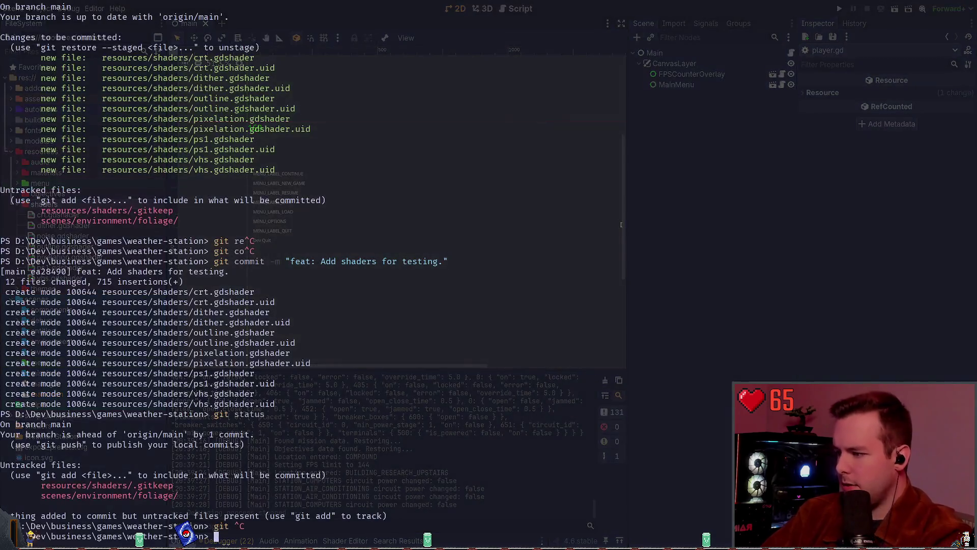
pyautogui.write('git status')
pyautogui.press('Return')
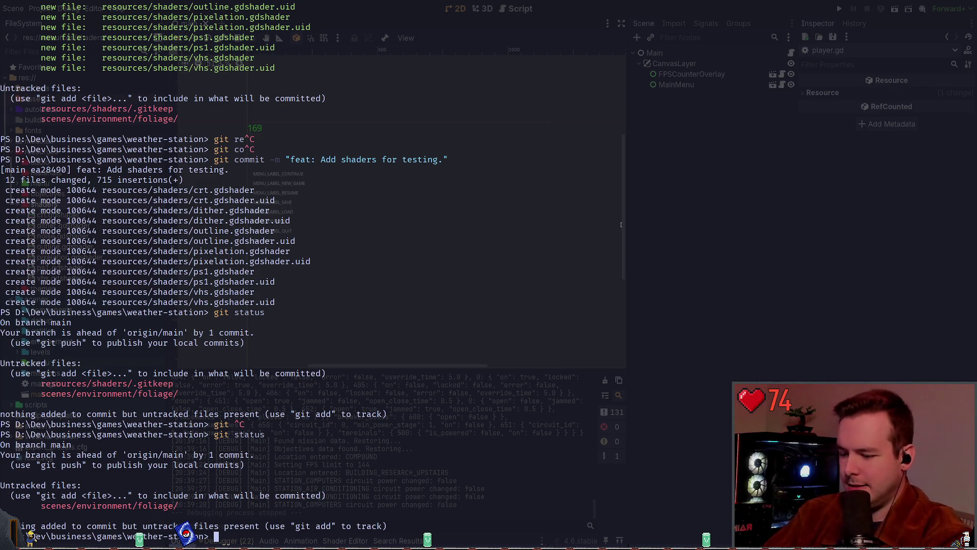
pyautogui.write('git status')
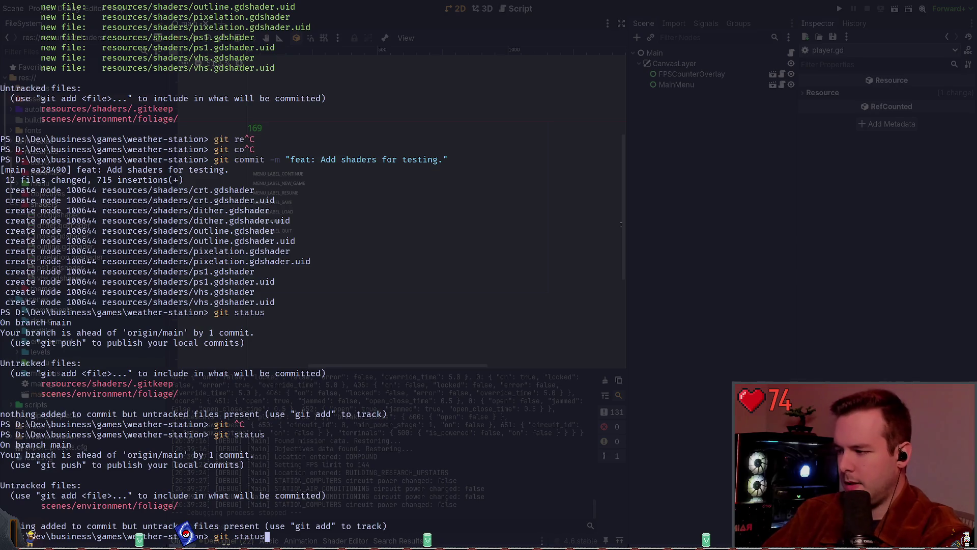
# - Cancel the pending command and list the branches with git branch --list: debug-textures and main
pyautogui.hotkey('ctrl', 'c')
pyautogui.write('git branch --list')
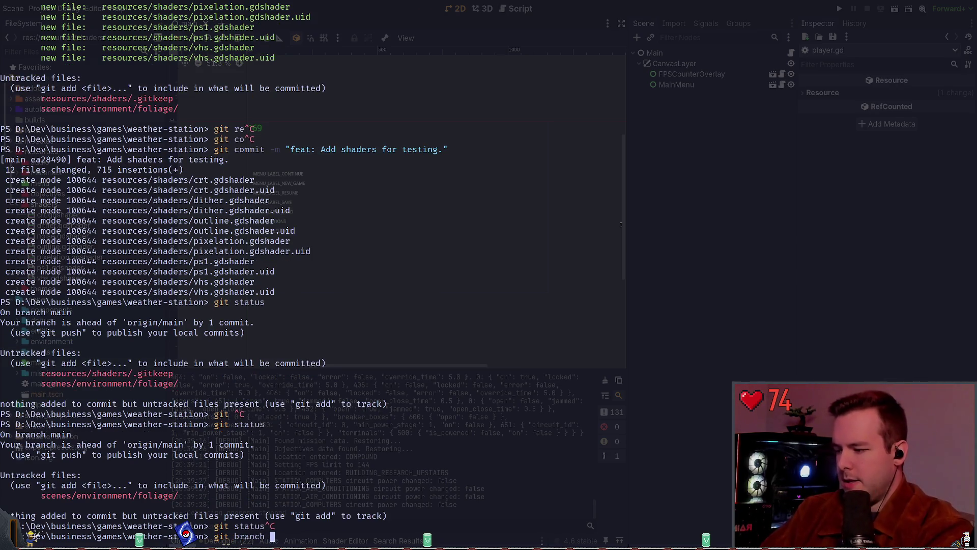
pyautogui.press('Return')
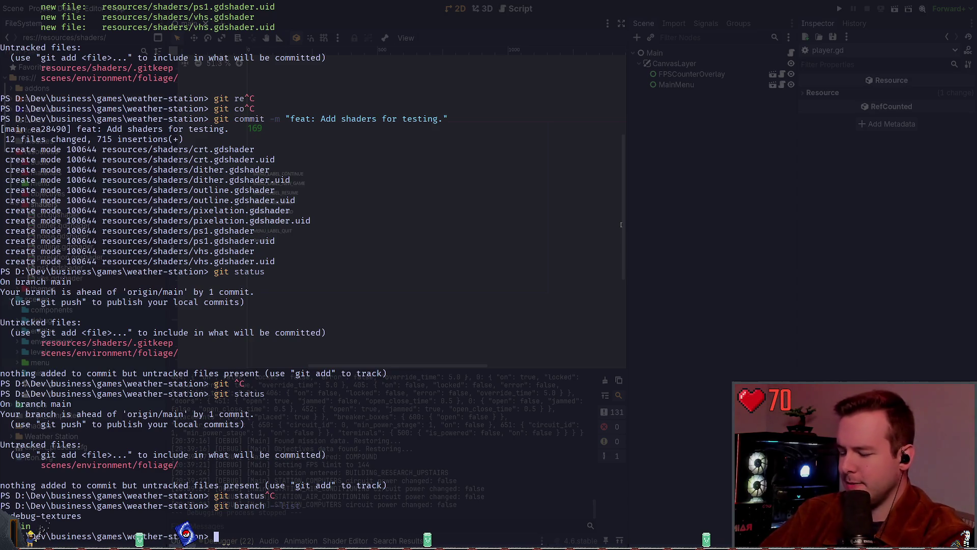
# - Start a git checkout -b command, enlarge the terminal font, then abandon the half-typed command
pyautogui.write('git branch ')
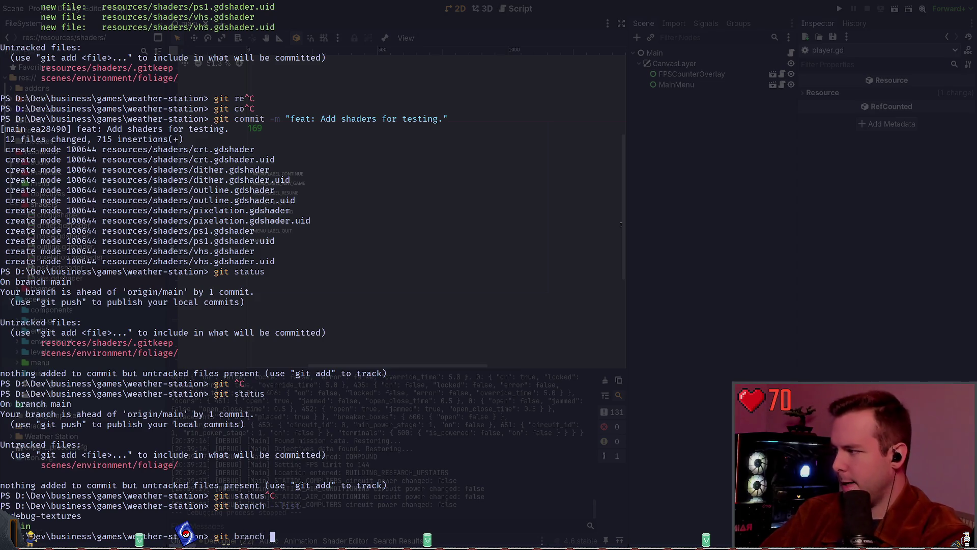
pyautogui.press('BackSpace')
pyautogui.press('BackSpace')
pyautogui.press('BackSpace')
pyautogui.press('BackSpace')
pyautogui.press('BackSpace')
pyautogui.press('BackSpace')
pyautogui.press('BackSpace')
pyautogui.write('checkout -b')
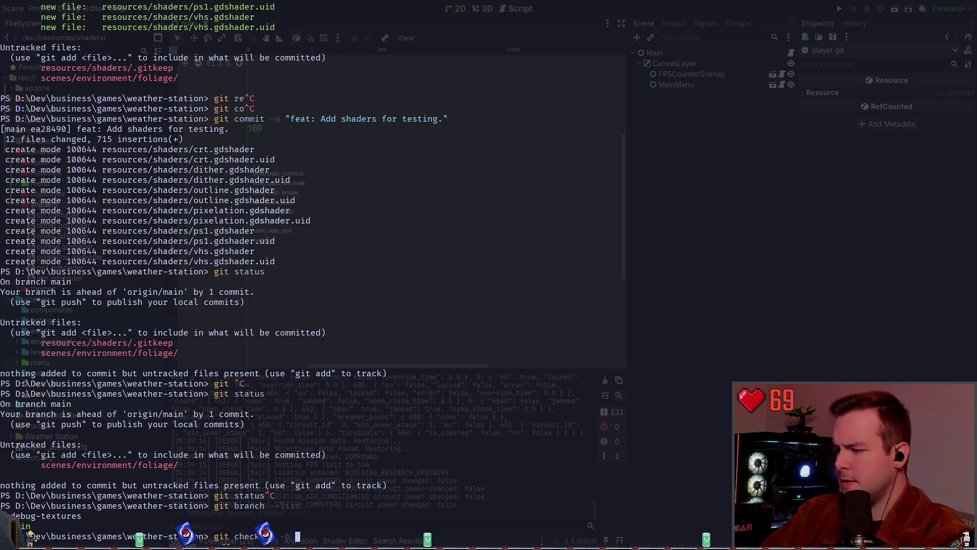
pyautogui.hotkey('ctrl', '=')
pyautogui.hotkey('ctrl', '=')
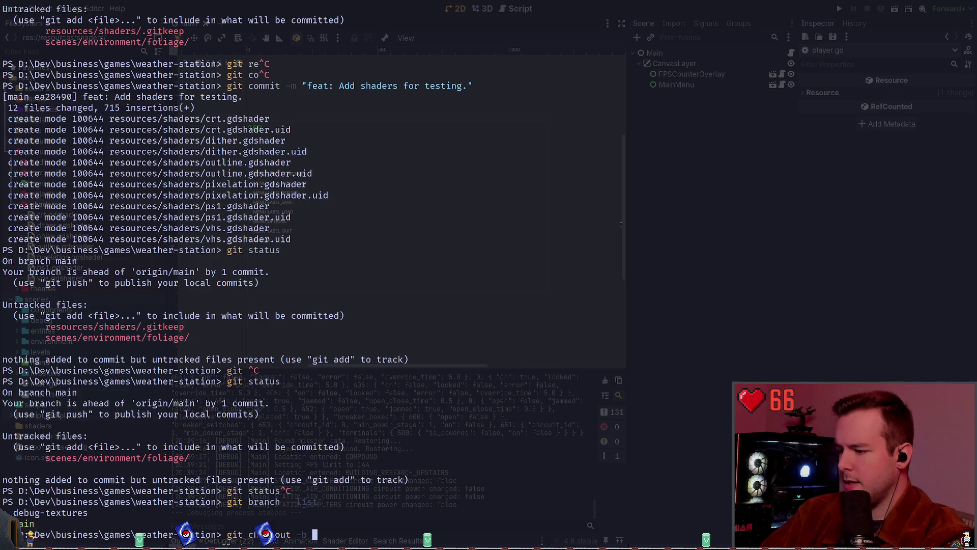
pyautogui.hotkey('ctrl', 'c')
# - Clear the screen and create the create-main-building branch with git checkout -b
pyautogui.write('clear')
pyautogui.press('Return')
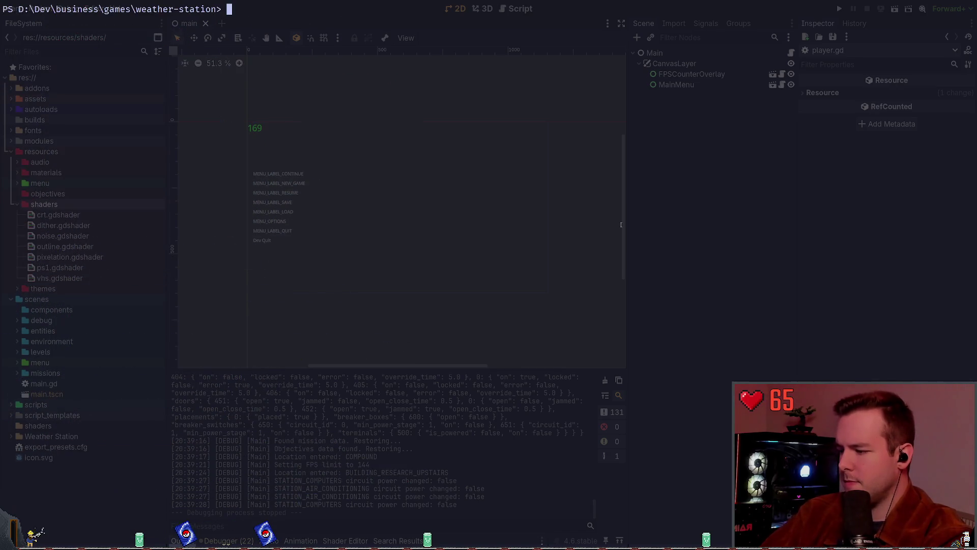
pyautogui.write('git checkout -b')
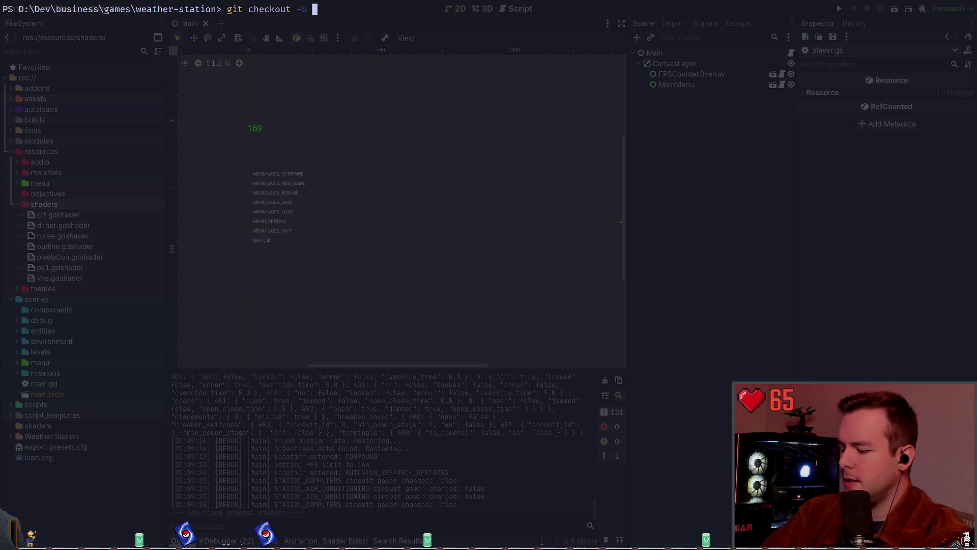
pyautogui.write('d')
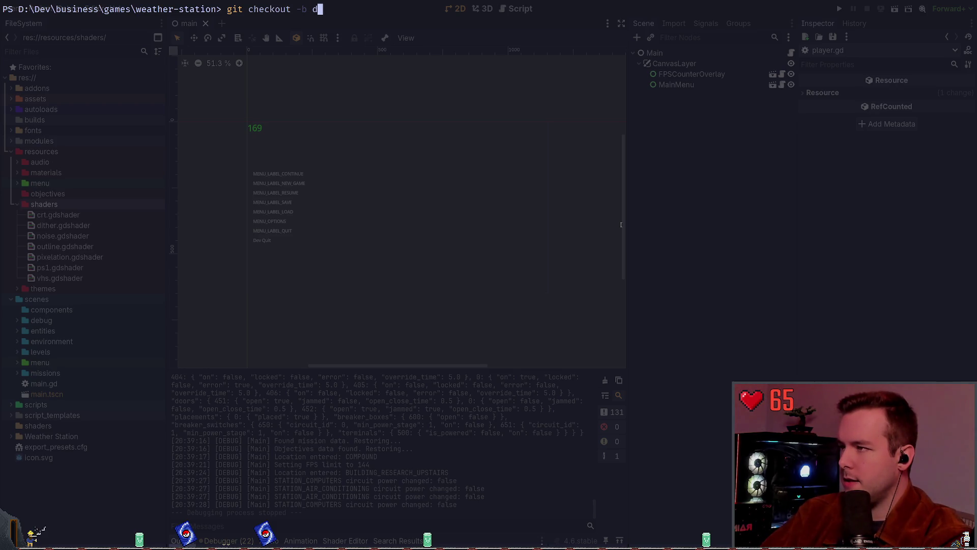
pyautogui.write('esign-sy')
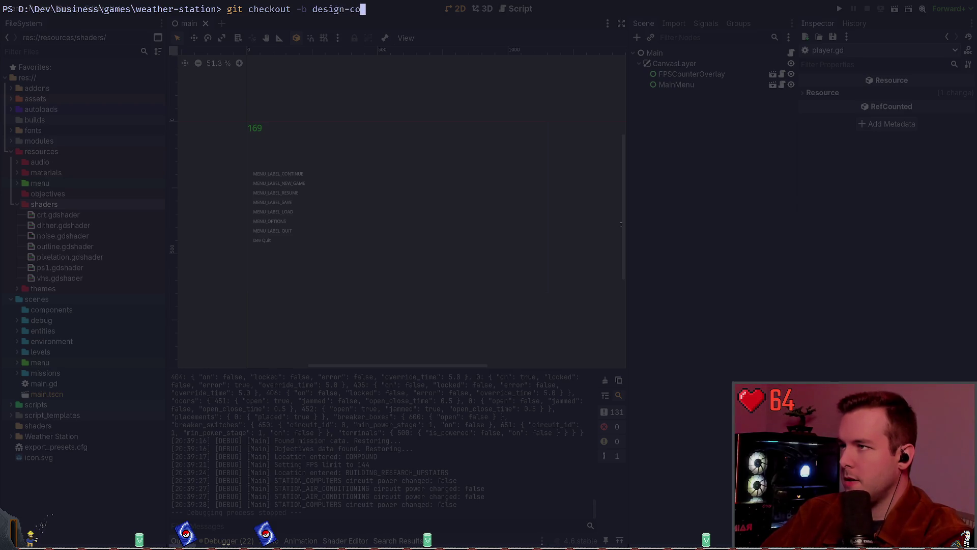
pyautogui.press('BackSpace')
pyautogui.press('BackSpace')
pyautogui.press('BackSpace')
pyautogui.press('BackSpace')
pyautogui.press('BackSpace')
pyautogui.press('BackSpace')
pyautogui.press('BackSpace')
pyautogui.press('BackSpace')
pyautogui.write('d')
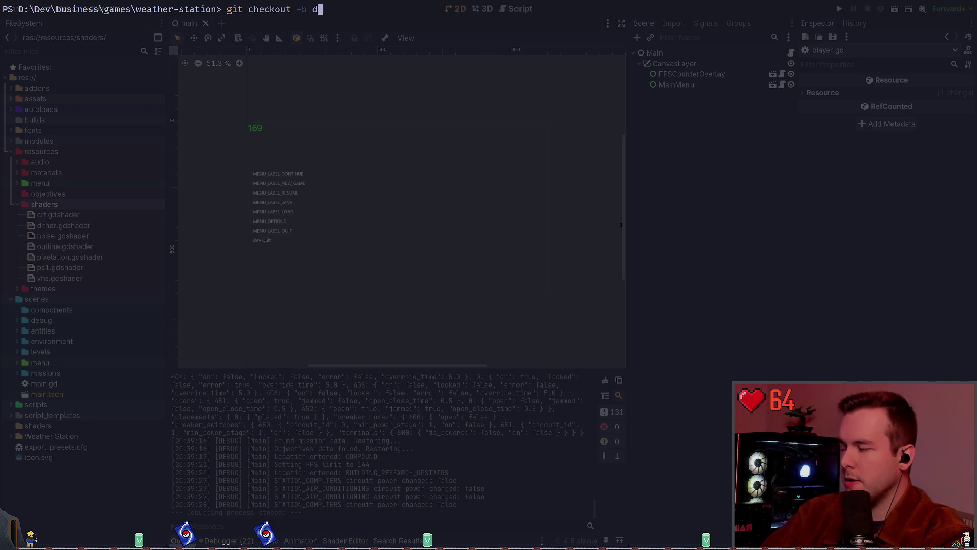
pyautogui.write('esign-c')
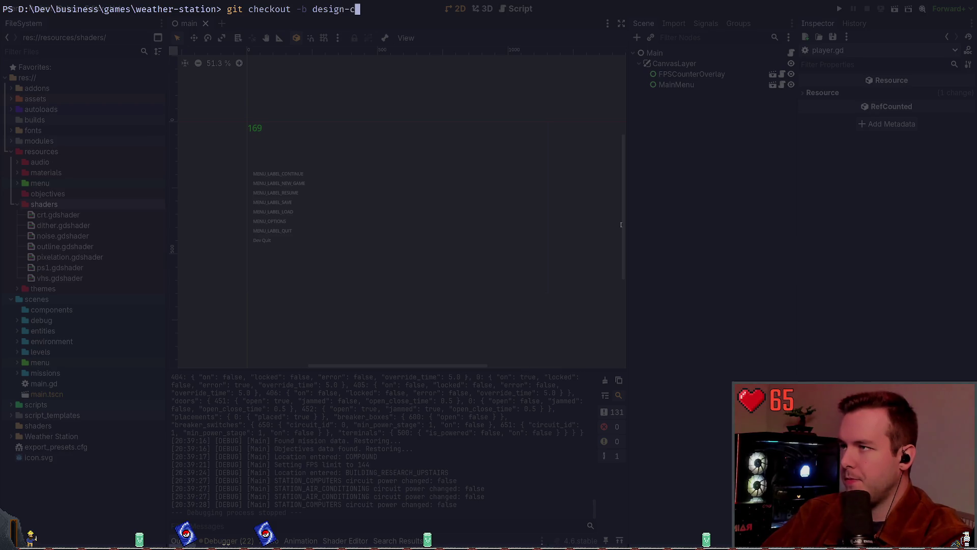
pyautogui.press('BackSpace')
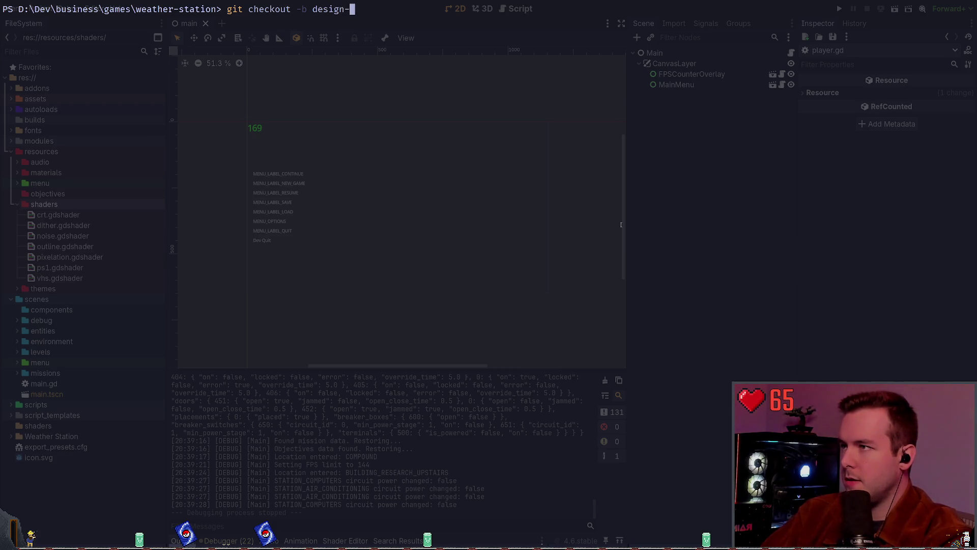
pyautogui.press('BackSpace')
pyautogui.press('BackSpace')
pyautogui.press('BackSpace')
pyautogui.write('cre')
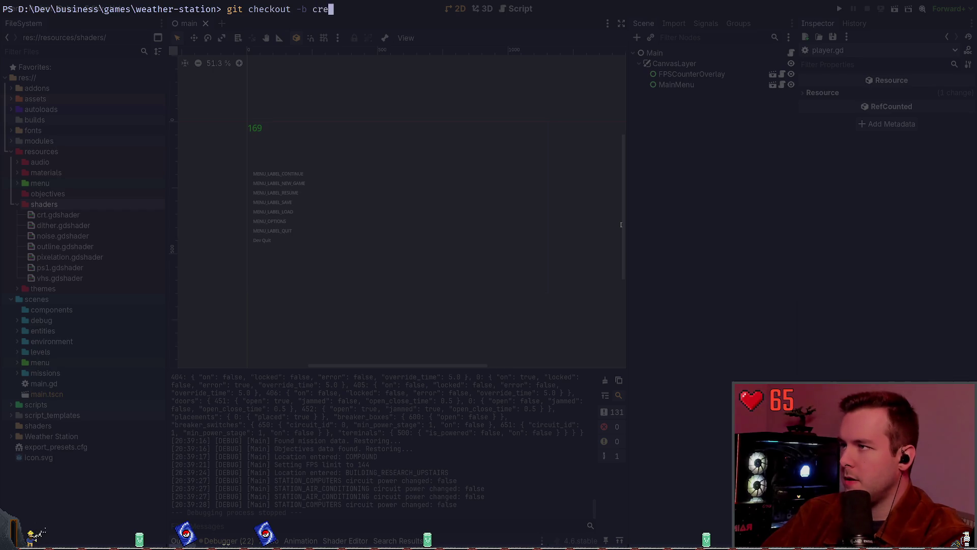
pyautogui.write('ate-building')
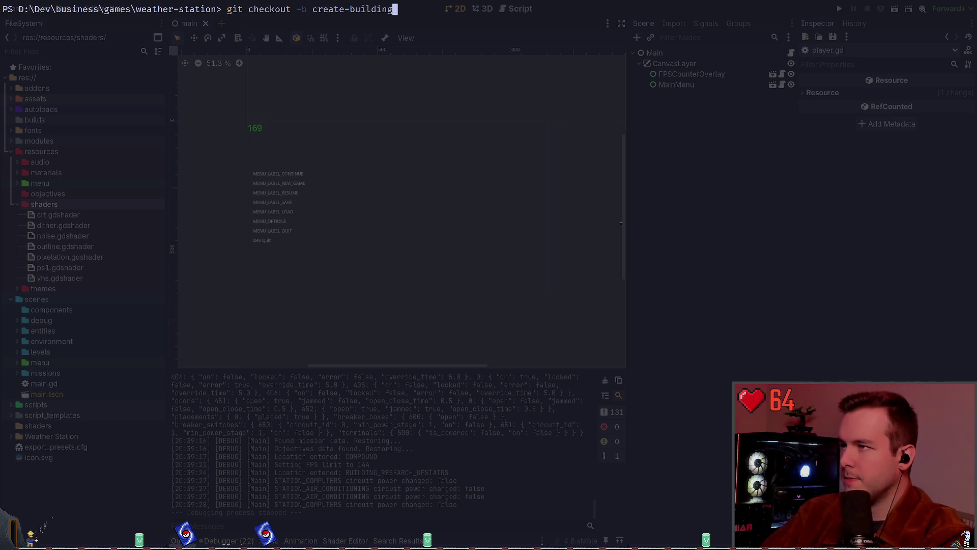
pyautogui.press('BackSpace')
pyautogui.press('BackSpace')
pyautogui.press('BackSpace')
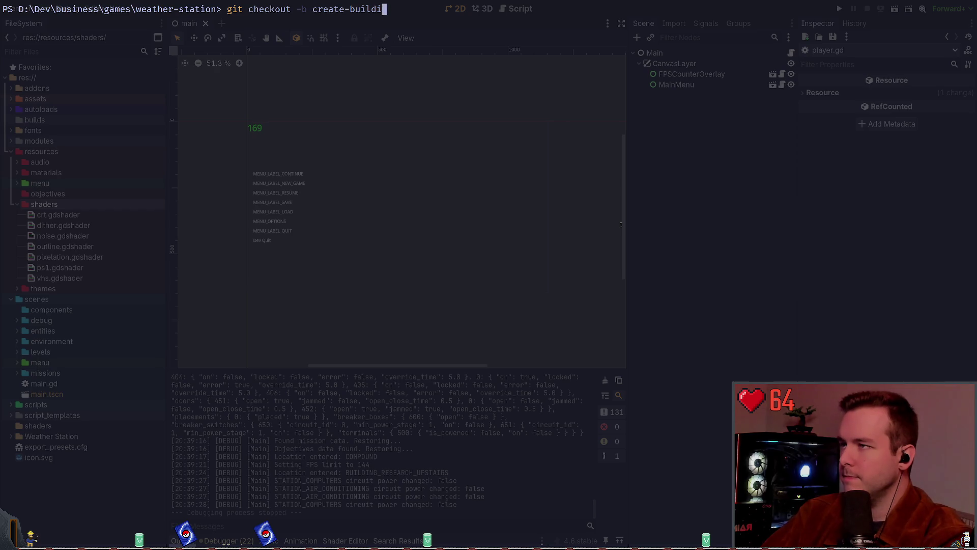
pyautogui.press('BackSpace')
pyautogui.write('main-bu')
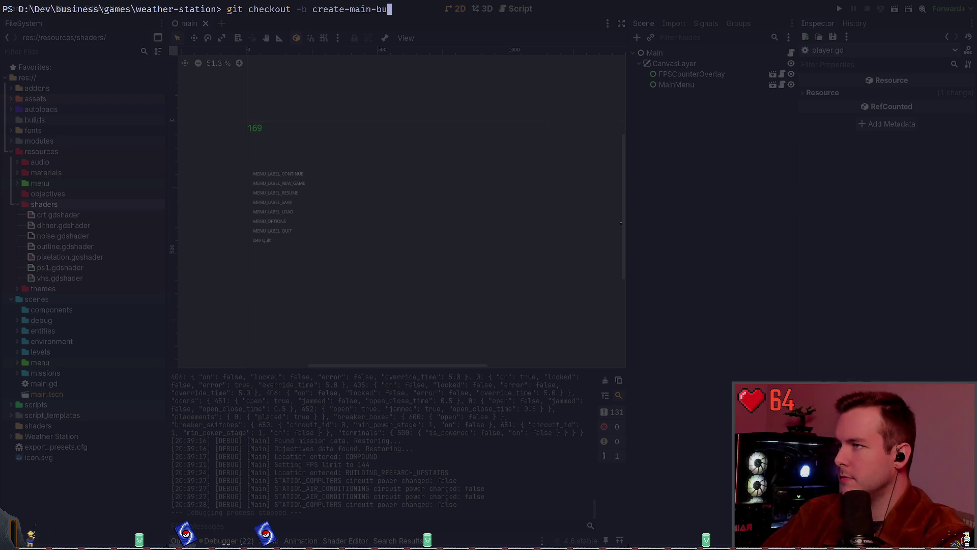
pyautogui.write('ilding')
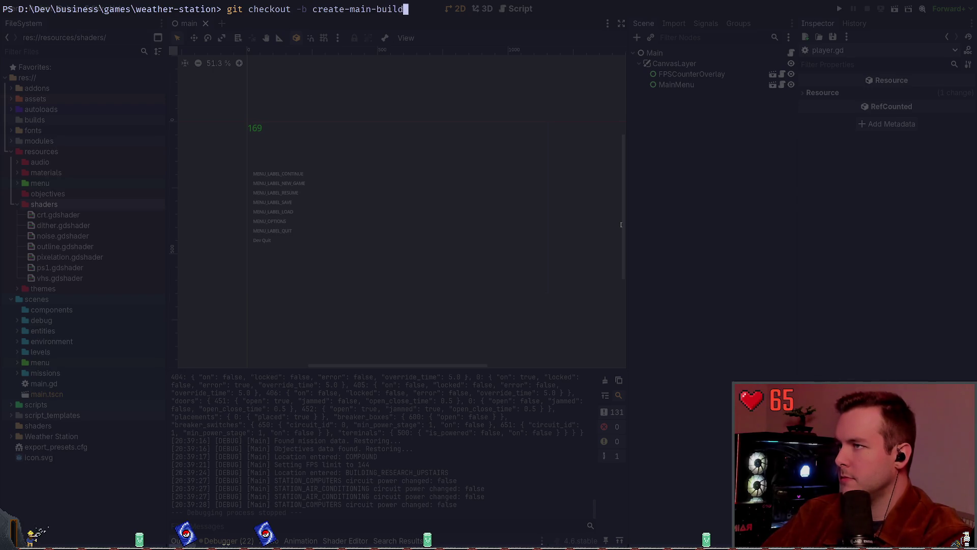
pyautogui.press('Return')
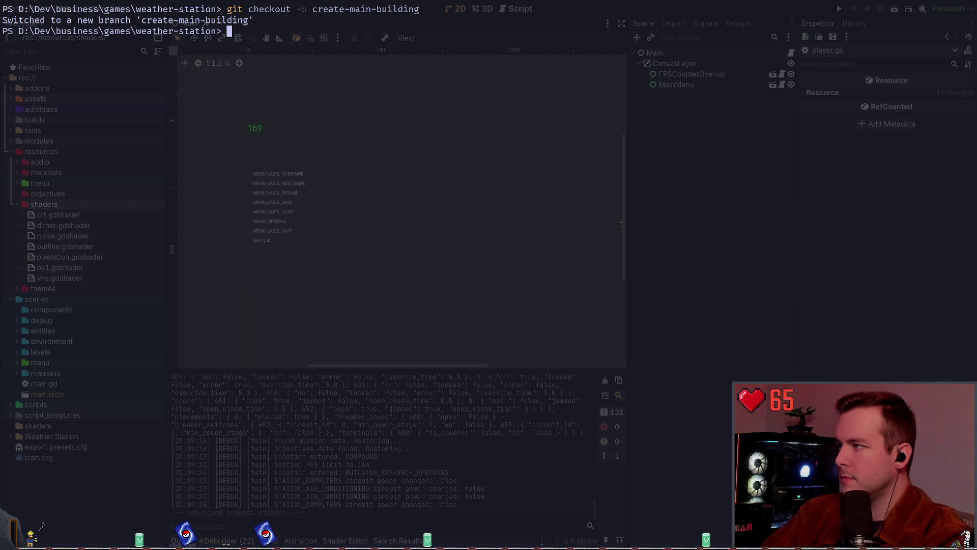
# - Run git status and git log on the new create-main-building branch
pyautogui.write('git status')
pyautogui.press('Return')
pyautogui.write('git log')
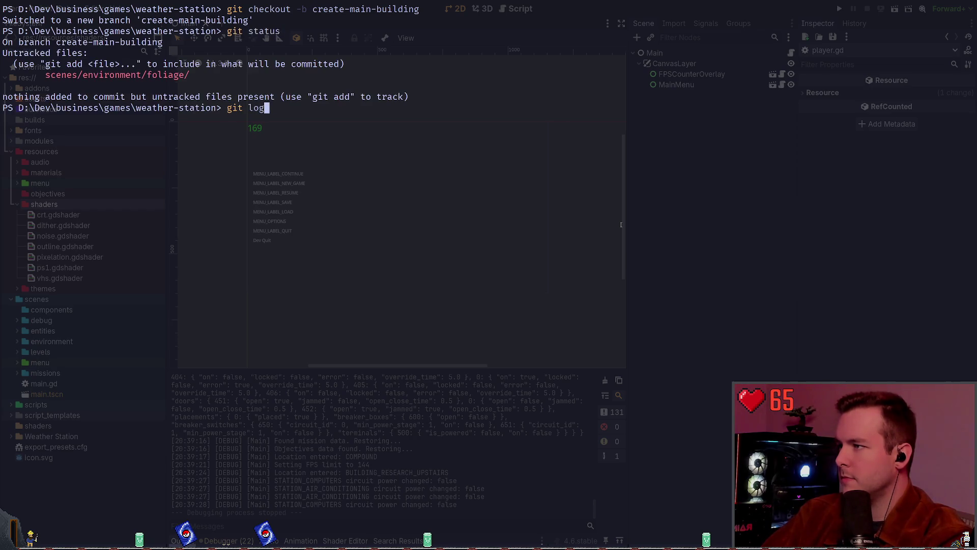
pyautogui.press('Return')
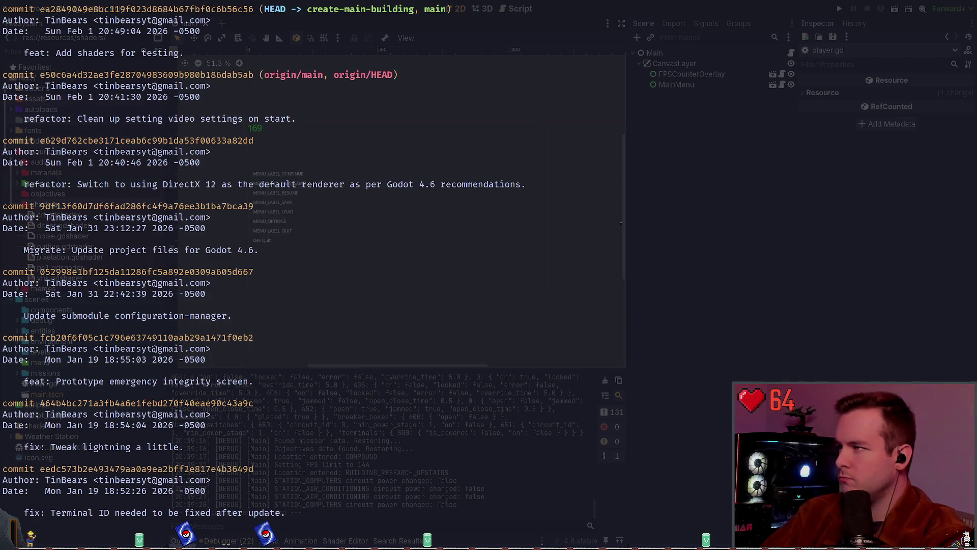
# - Quit the git log and select, then deselect, 'lightning' in the commit message
pyautogui.press('q')
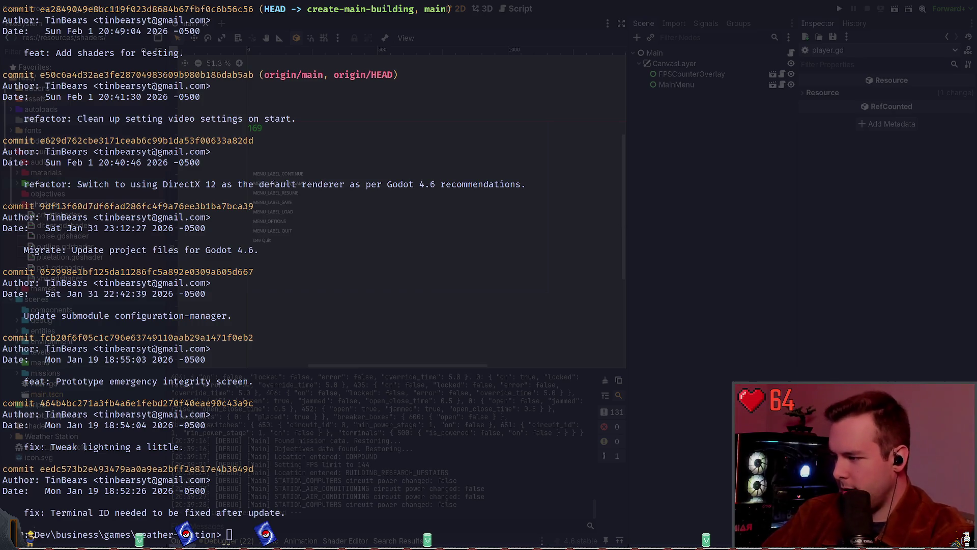
pyautogui.moveTo(78, 447); pyautogui.dragTo(115, 447)
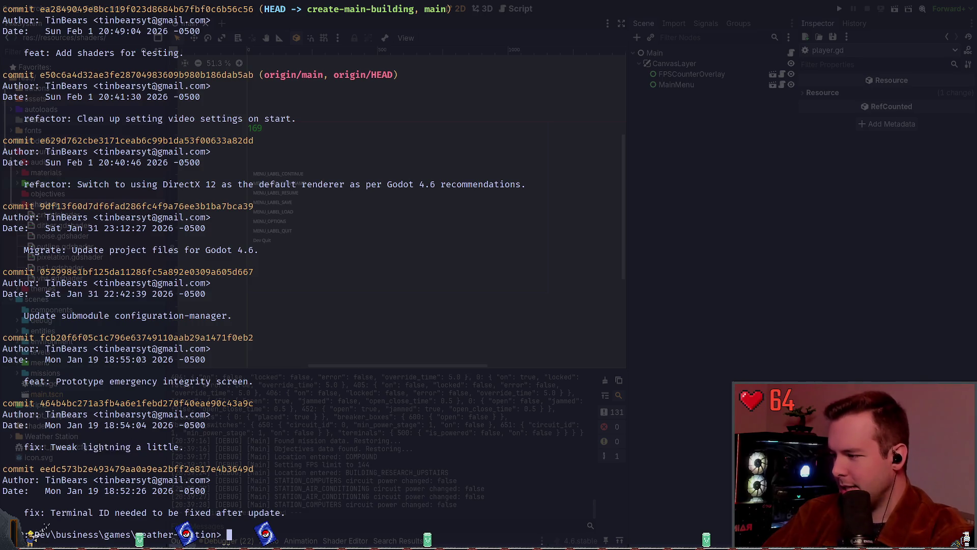
pyautogui.doubleClick(107, 447)
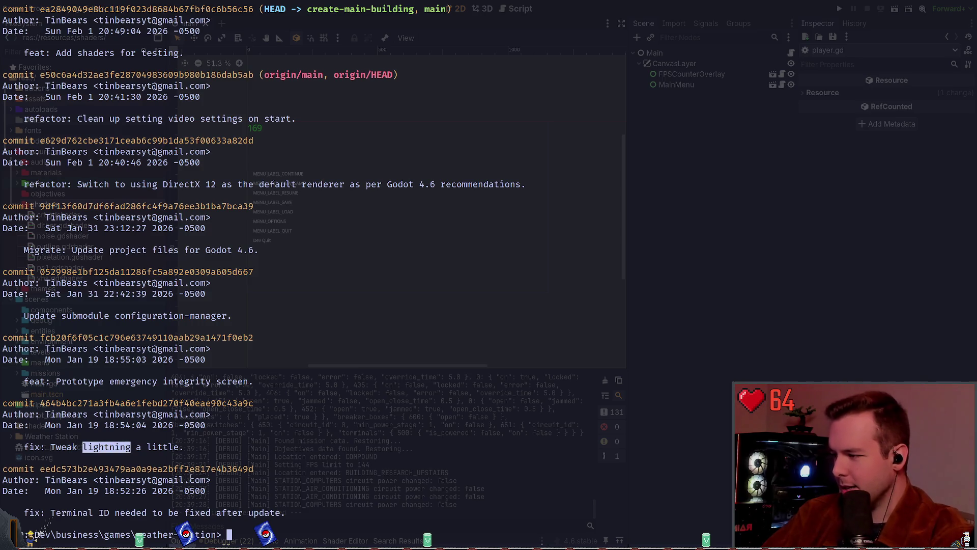
pyautogui.click(187, 447)
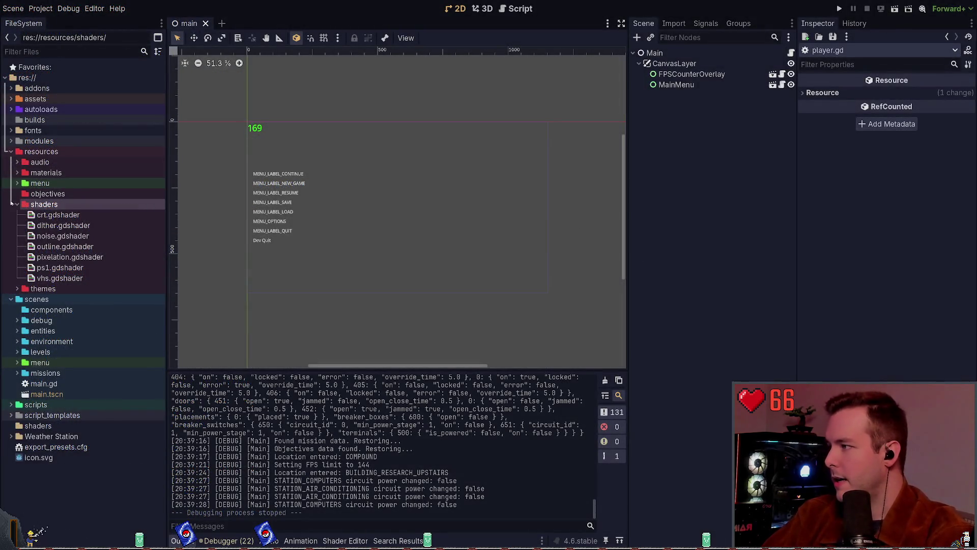
# - Collapse the shaders, resources and scenes folders in Godot's FileSystem, then switch to Obsidian
pyautogui.click(17, 204)
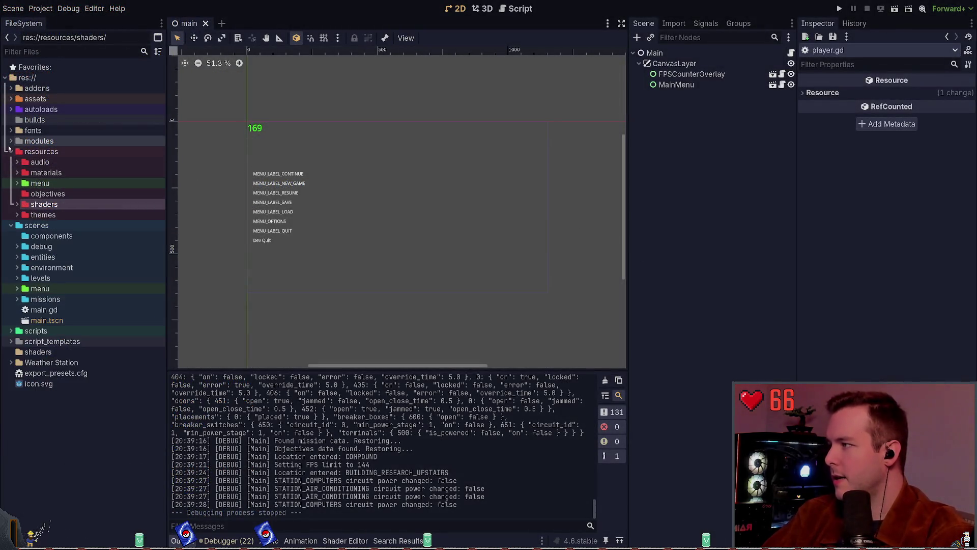
pyautogui.click(10, 151)
pyautogui.click(7, 162)
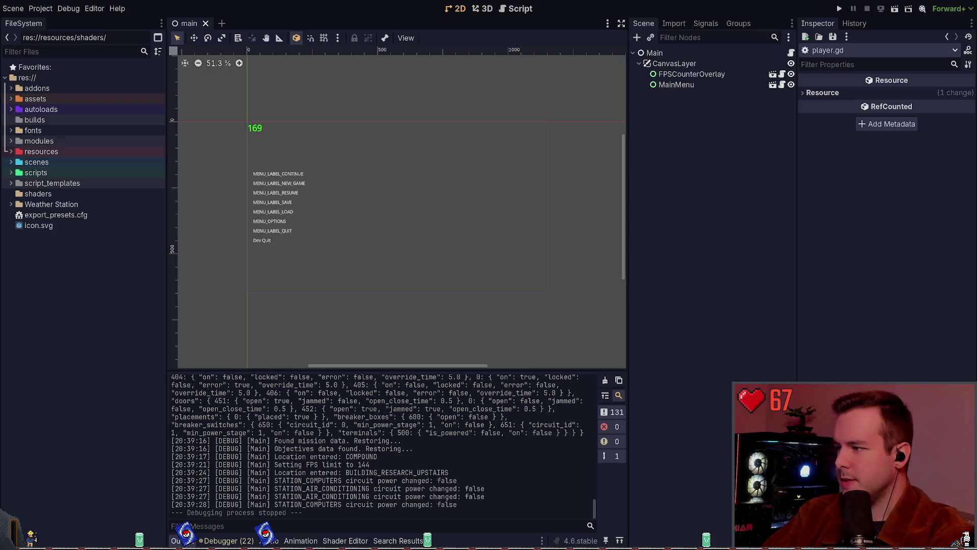
pyautogui.hotkey('alt', 'Tab')
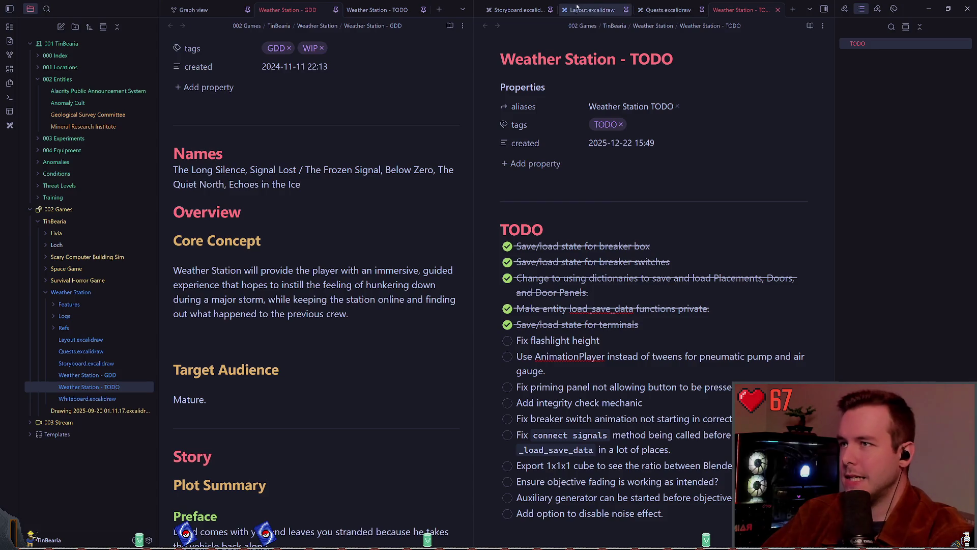
# - Show Layout.excalidraw in the right pane, briefly narrowing and restoring the note pane width
pyautogui.click(590, 10)
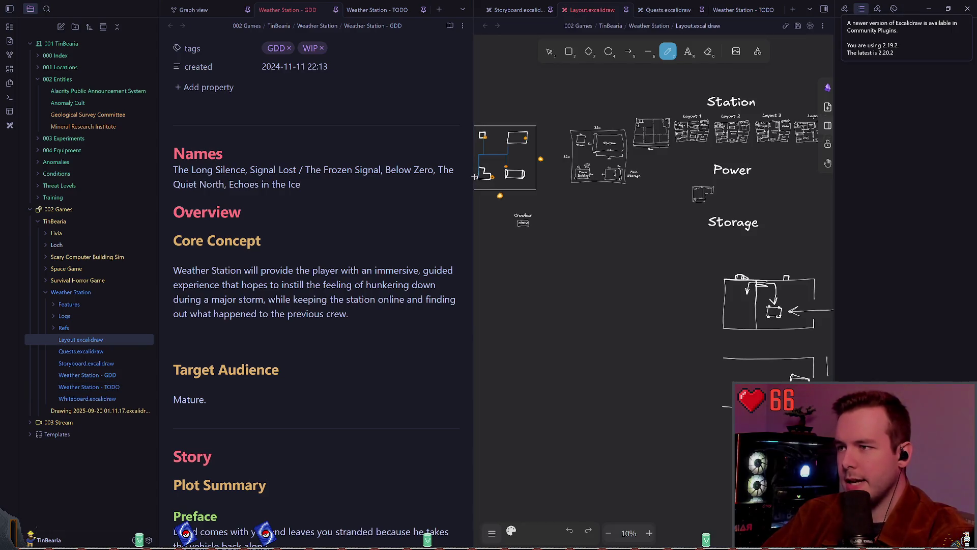
pyautogui.moveTo(474, 175); pyautogui.dragTo(320, 173)
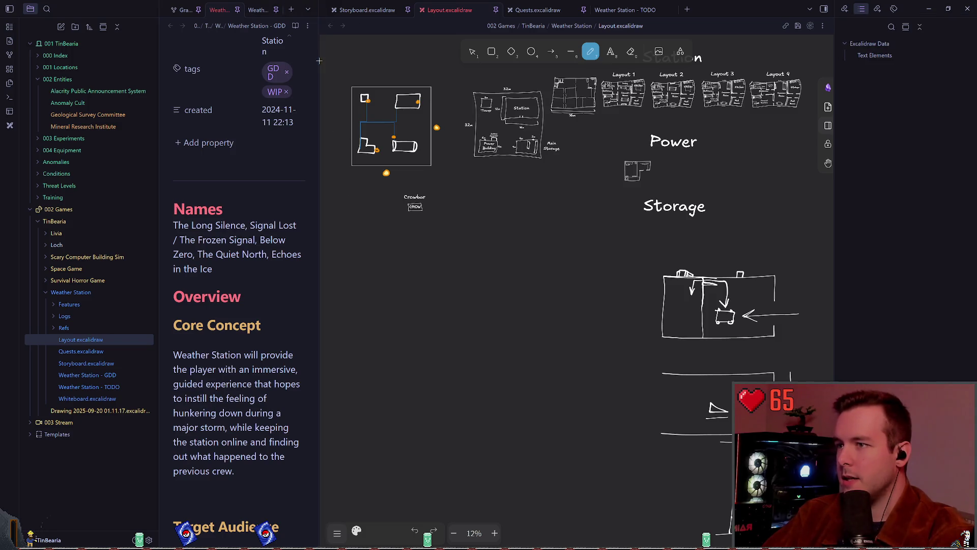
pyautogui.moveTo(319, 61); pyautogui.dragTo(474, 61)
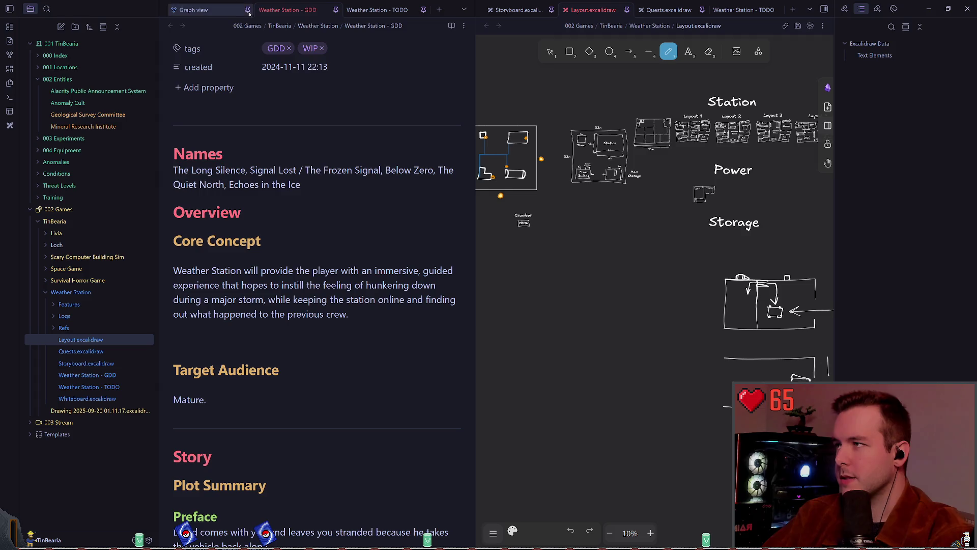
# - Stack the left pane's tabs and step through Graph view, GDD and the TODO note
pyautogui.click(465, 10)
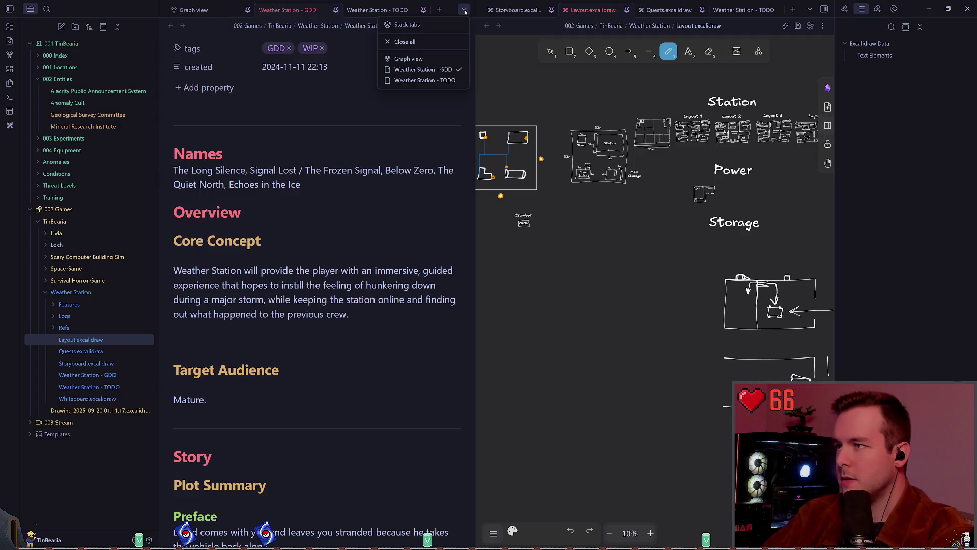
pyautogui.click(426, 25)
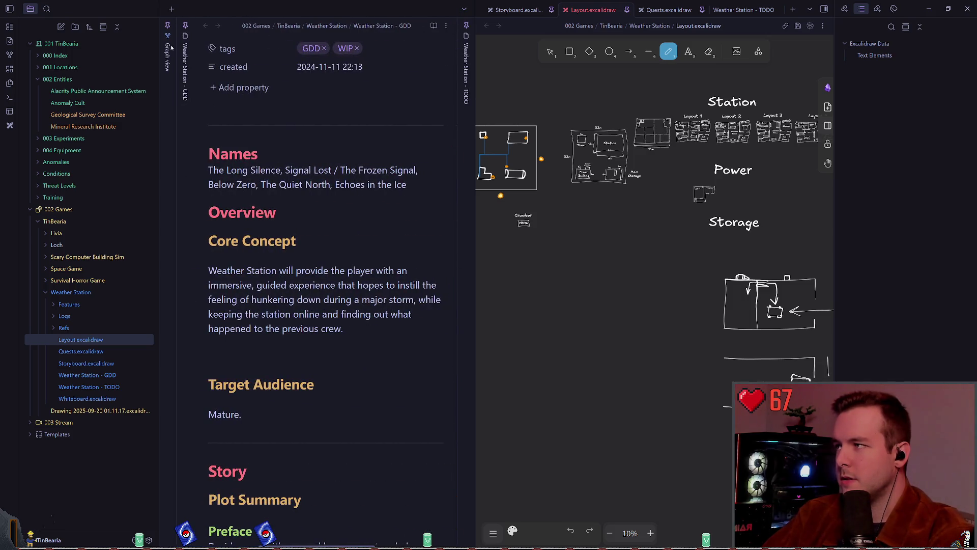
pyautogui.click(167, 113)
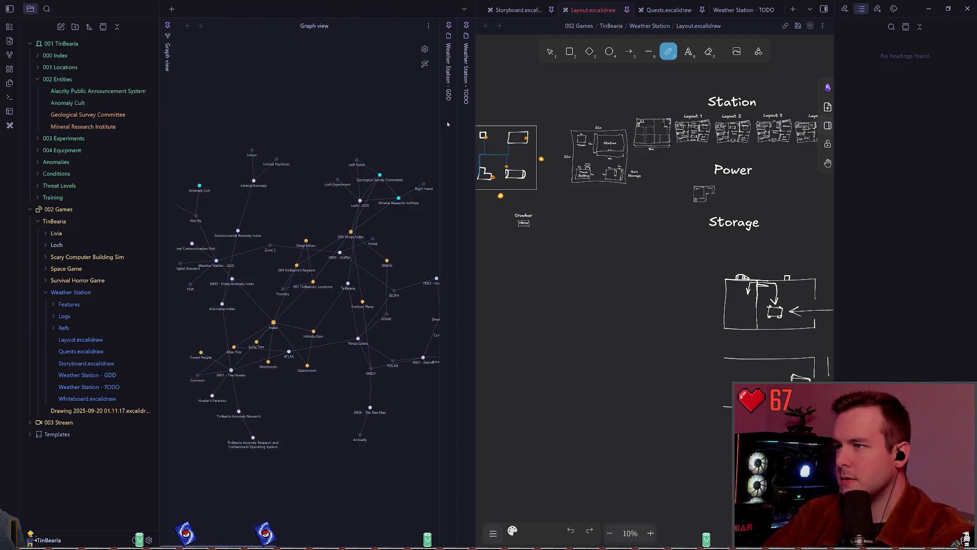
pyautogui.click(446, 114)
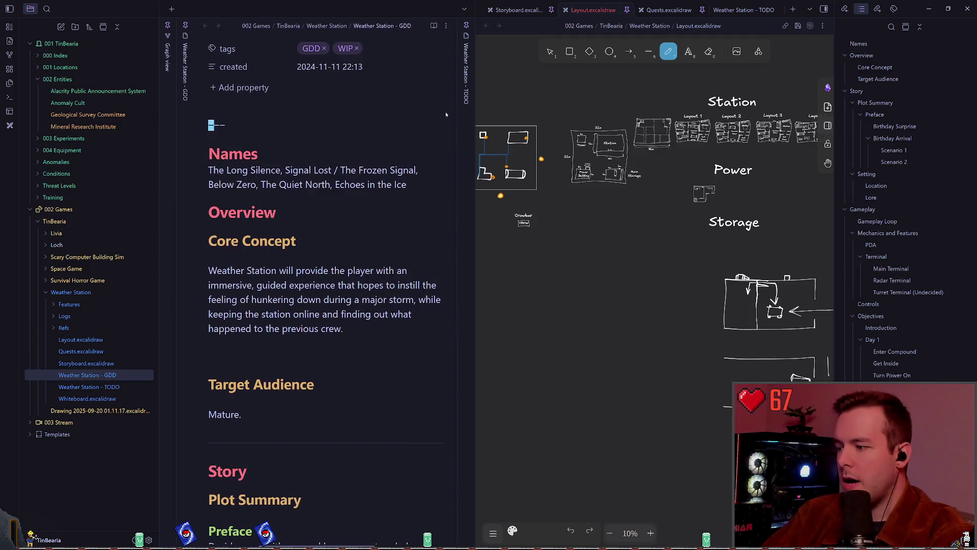
pyautogui.click(462, 114)
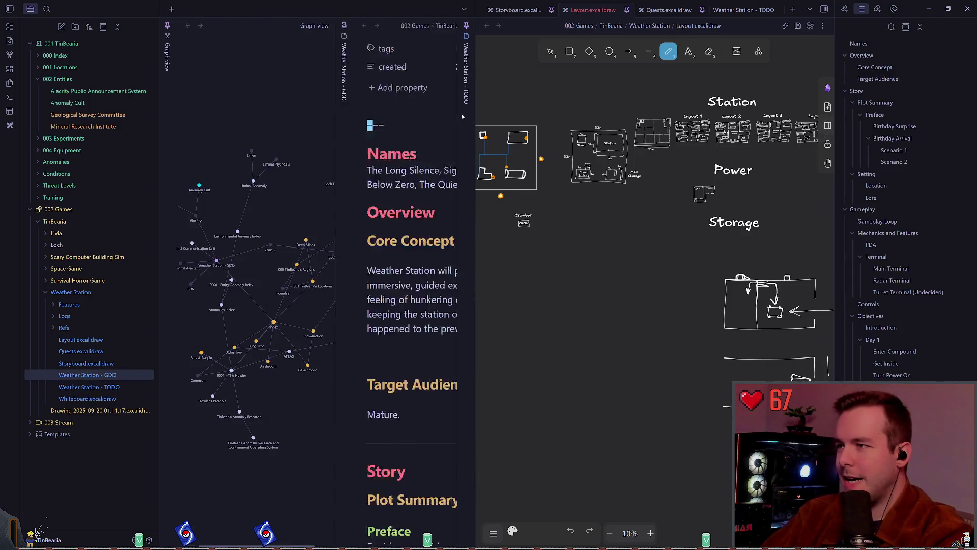
pyautogui.hotkey('ctrl', 'g')
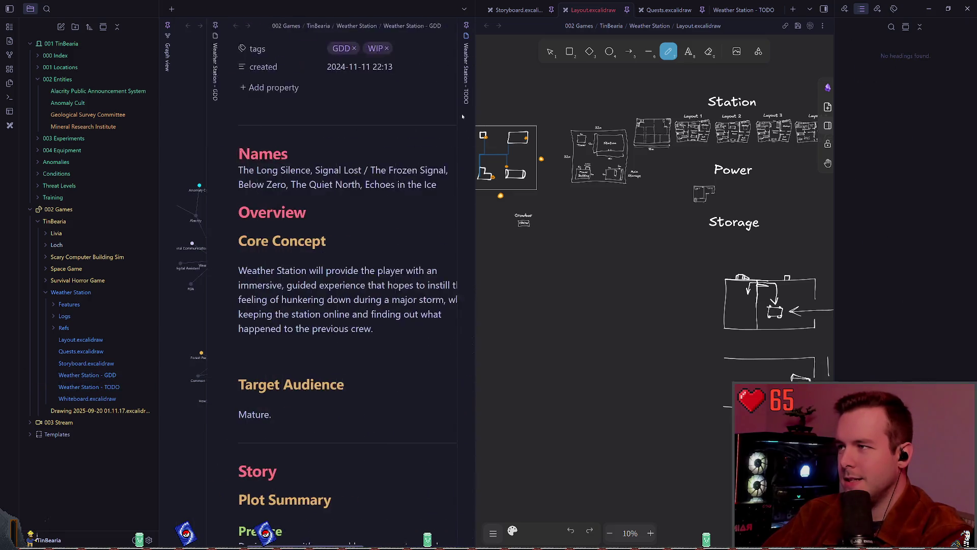
pyautogui.click(462, 116)
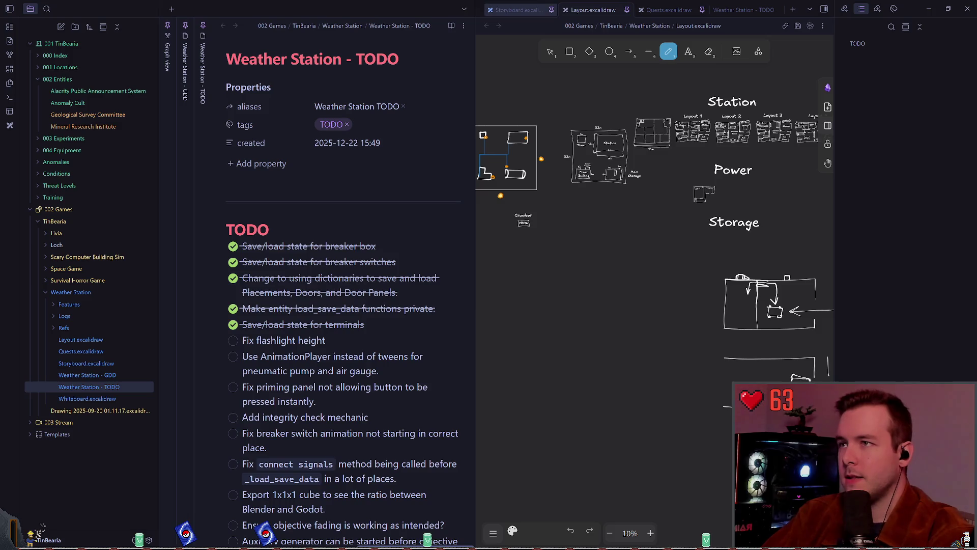
# - Show the Storyboard drawing, unstack the left pane's tabs and cycle through Graph view, GDD and TODO
pyautogui.click(519, 10)
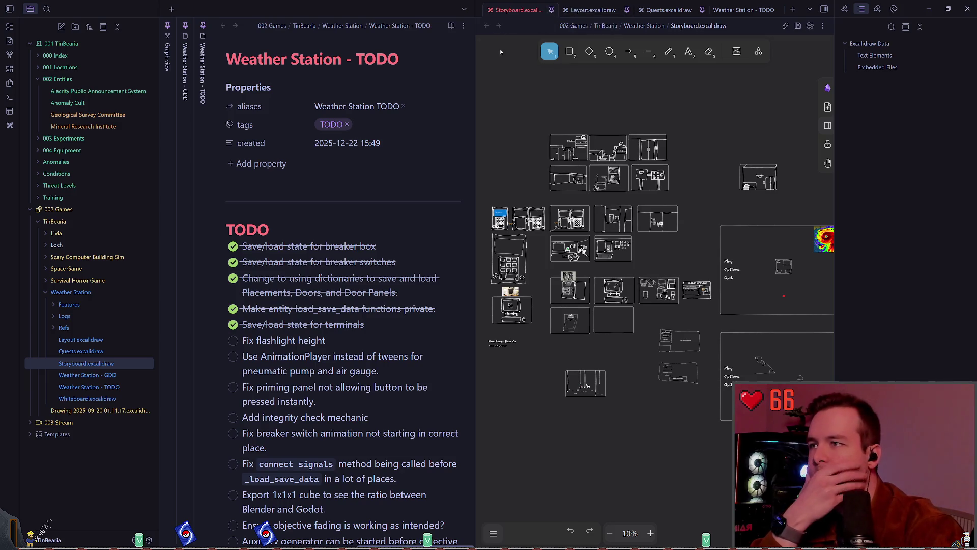
pyautogui.click(465, 9)
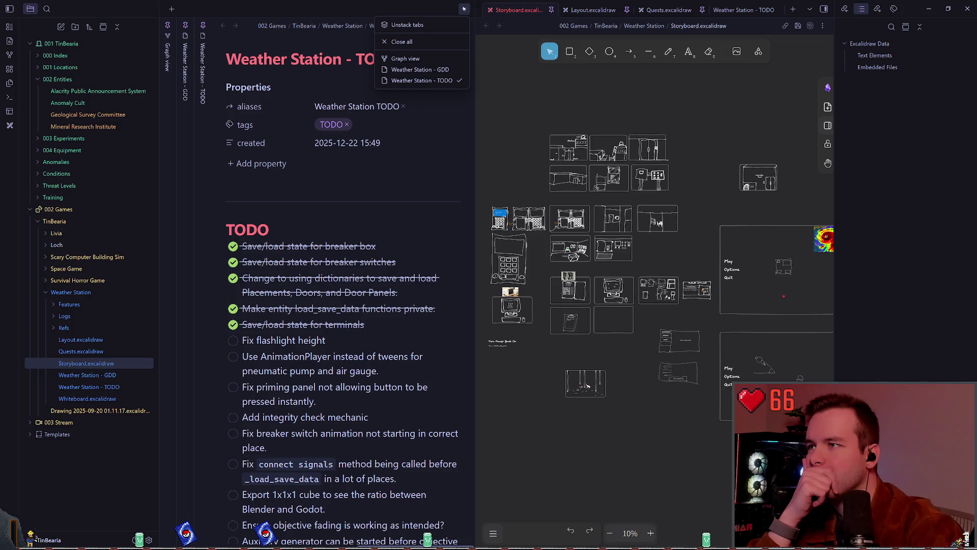
pyautogui.click(428, 25)
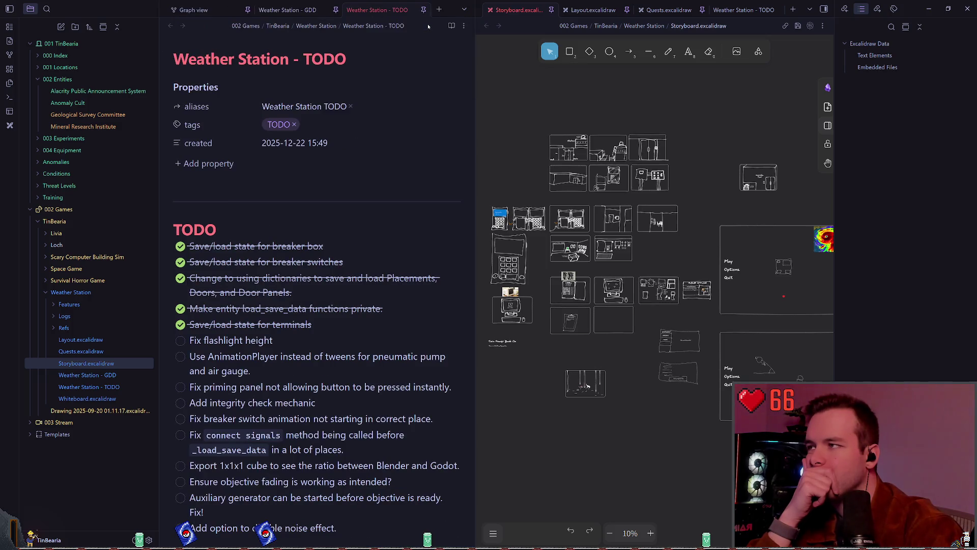
pyautogui.click(464, 9)
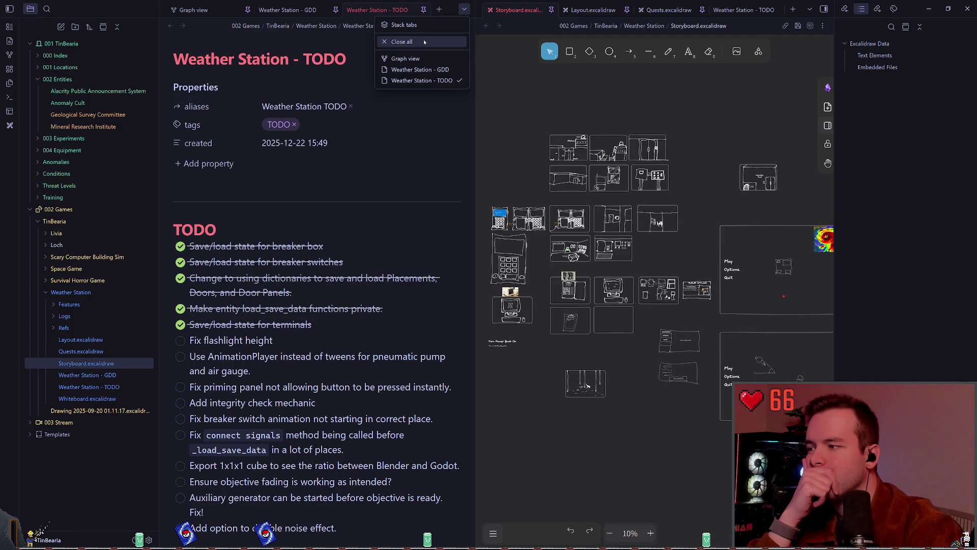
pyautogui.click(405, 59)
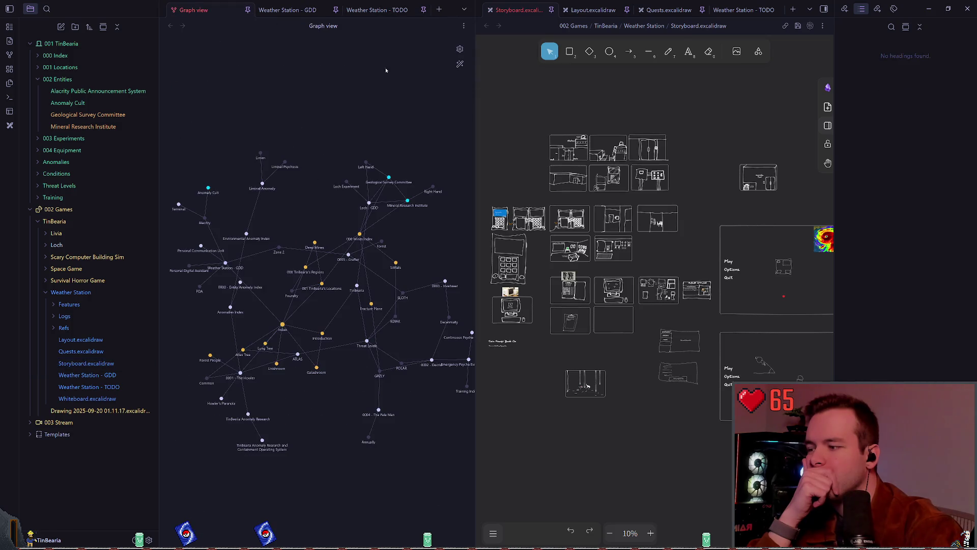
pyautogui.click(376, 10)
pyautogui.click(287, 9)
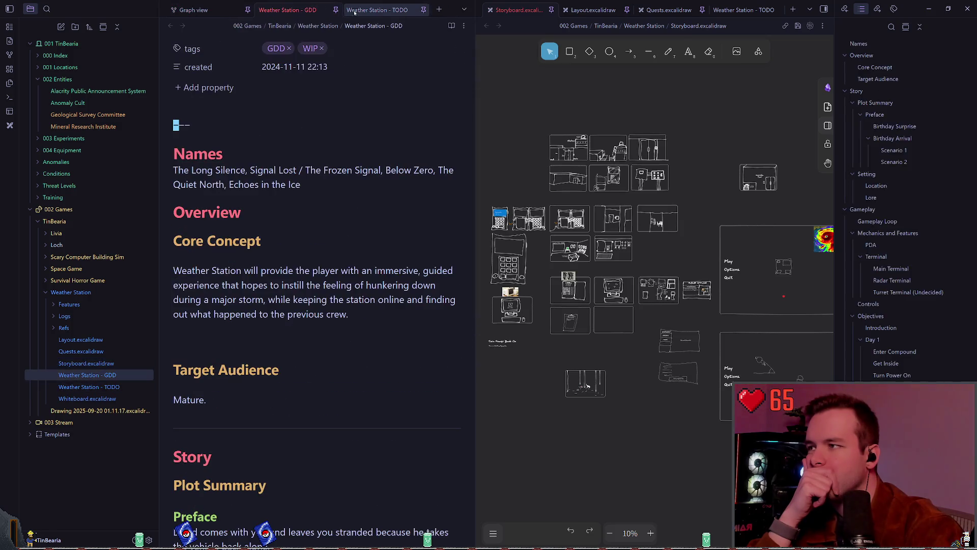
pyautogui.click(390, 17)
pyautogui.click(464, 9)
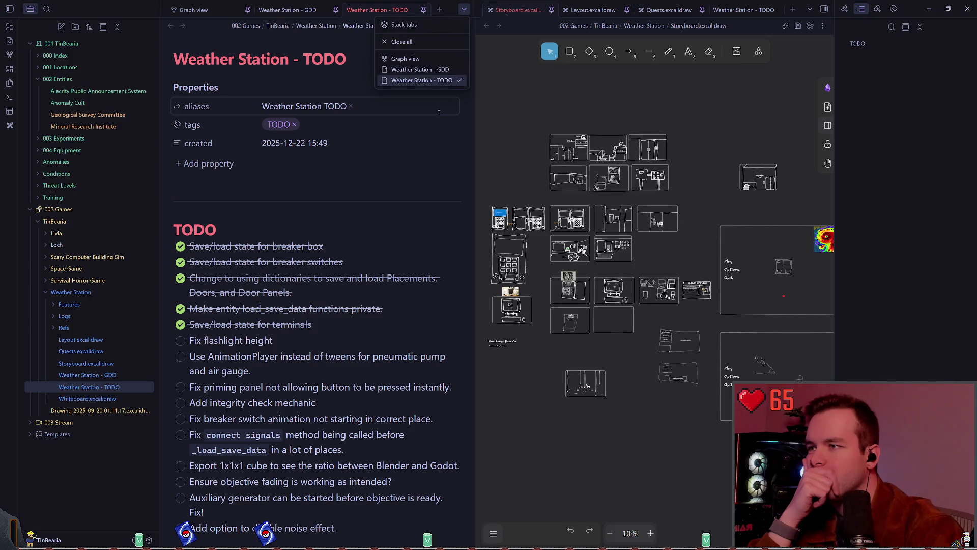
pyautogui.click(422, 43)
pyautogui.click(464, 9)
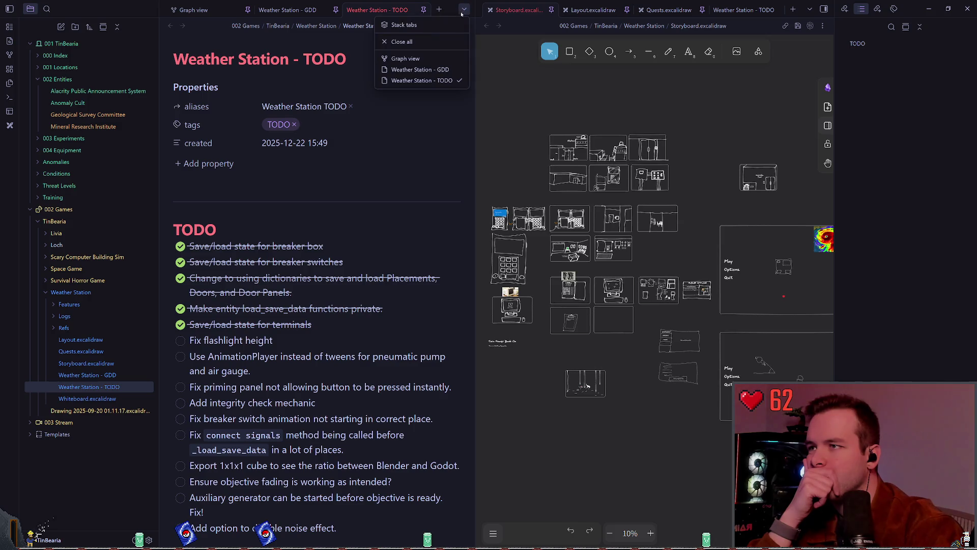
pyautogui.click(465, 9)
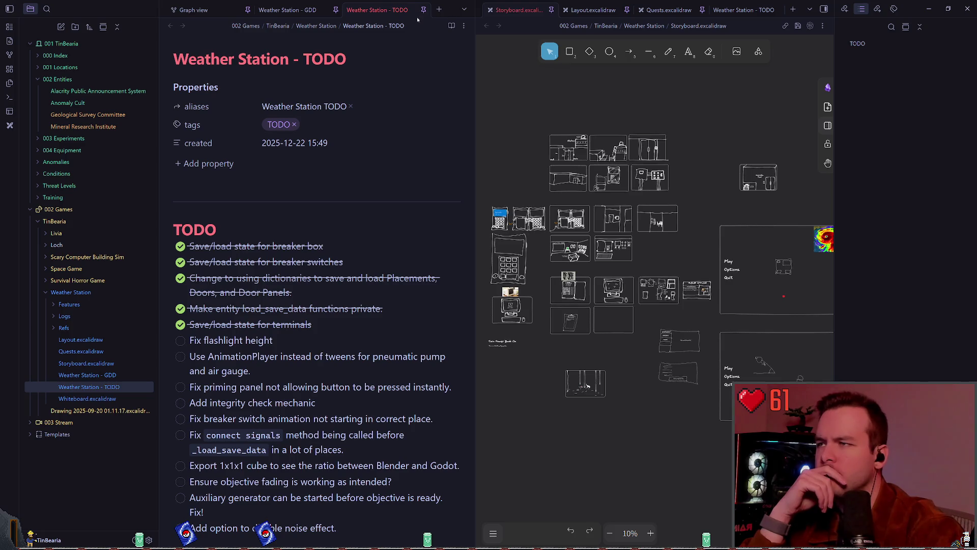
pyautogui.click(464, 9)
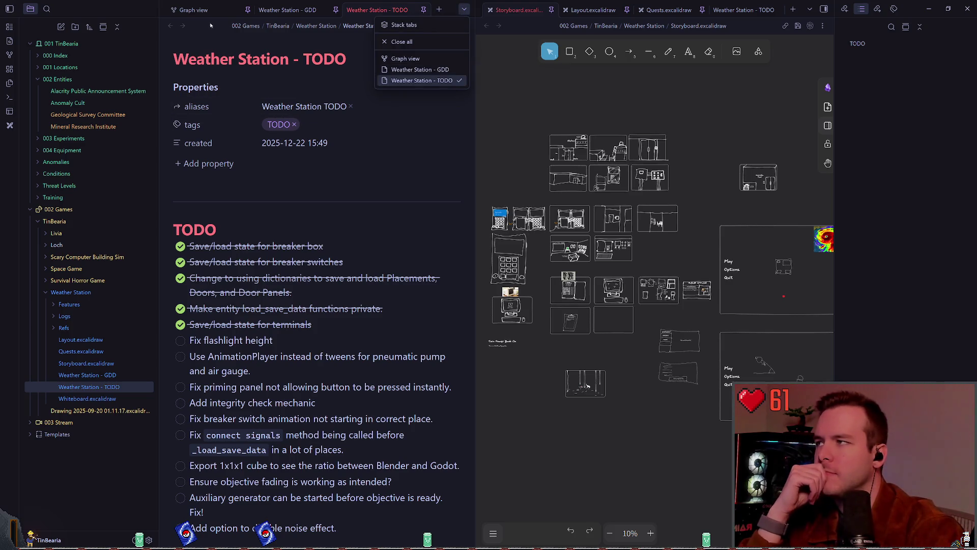
pyautogui.press('Escape')
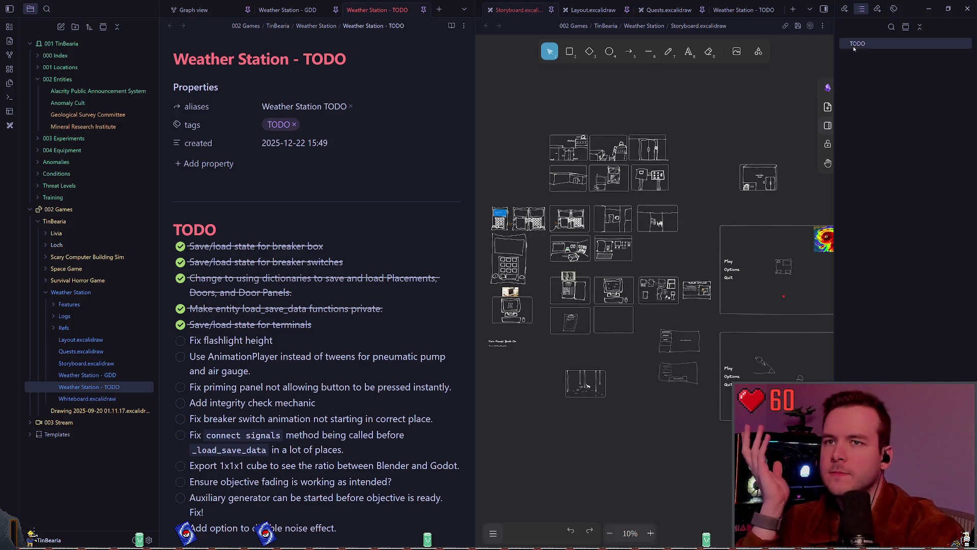
# - Collapse and reopen the right sidebar, and keep the file tree revealing the current note
pyautogui.click(811, 10)
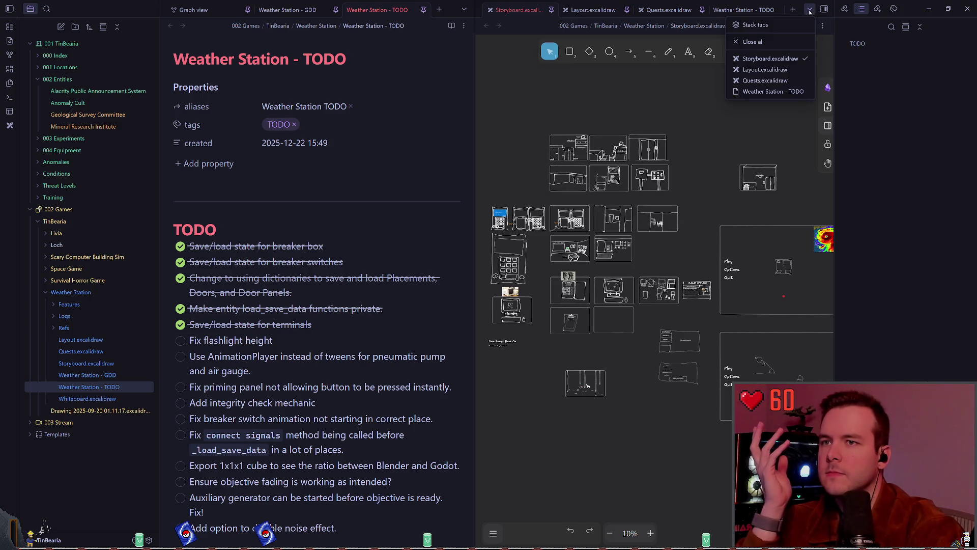
pyautogui.click(824, 11)
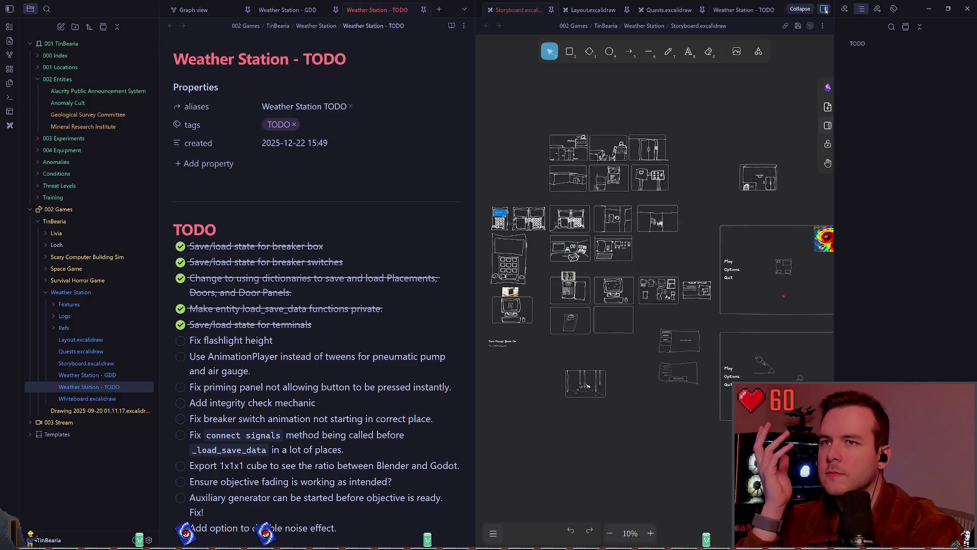
pyautogui.click(825, 10)
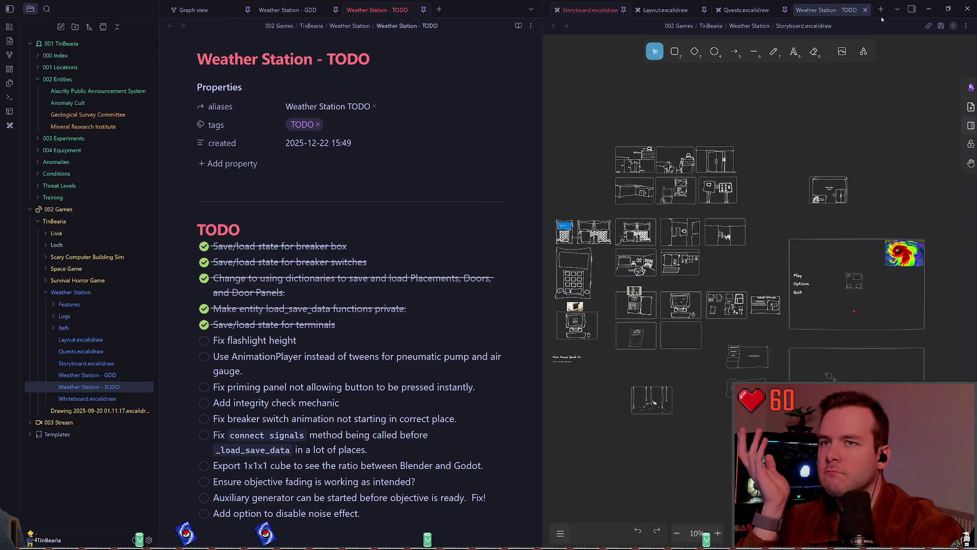
pyautogui.click(910, 9)
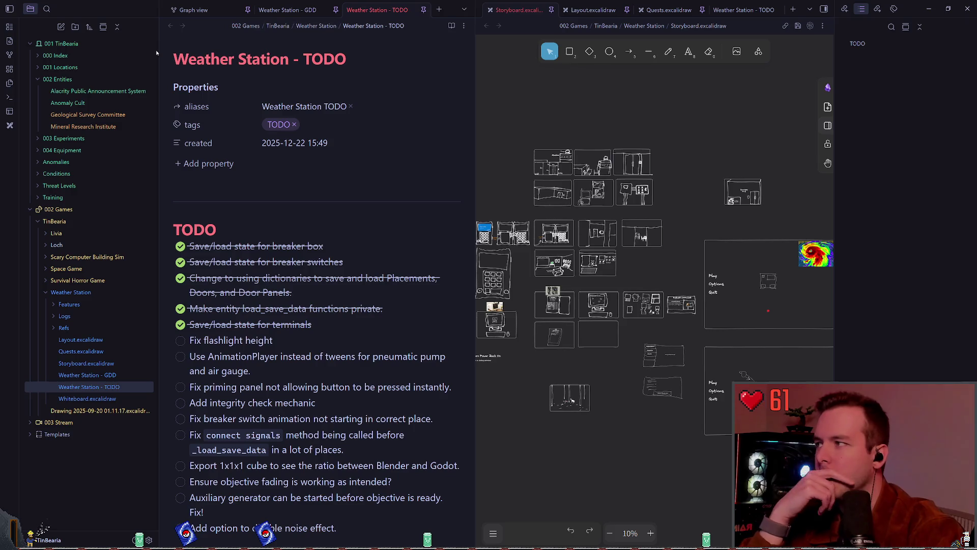
pyautogui.click(103, 27)
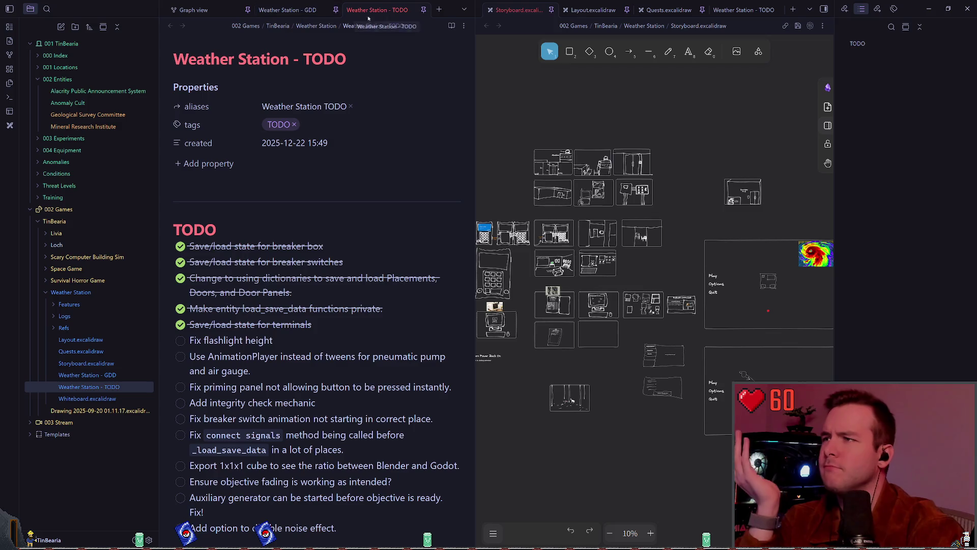
# - Unpin the Weather Station - TODO note and close all notes in the left pane
pyautogui.click(424, 10)
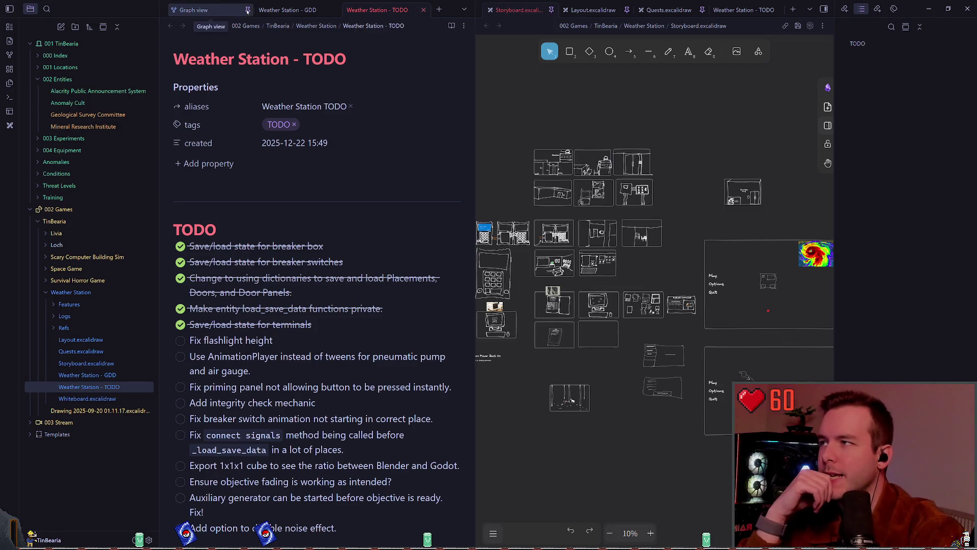
pyautogui.click(464, 10)
pyautogui.click(430, 40)
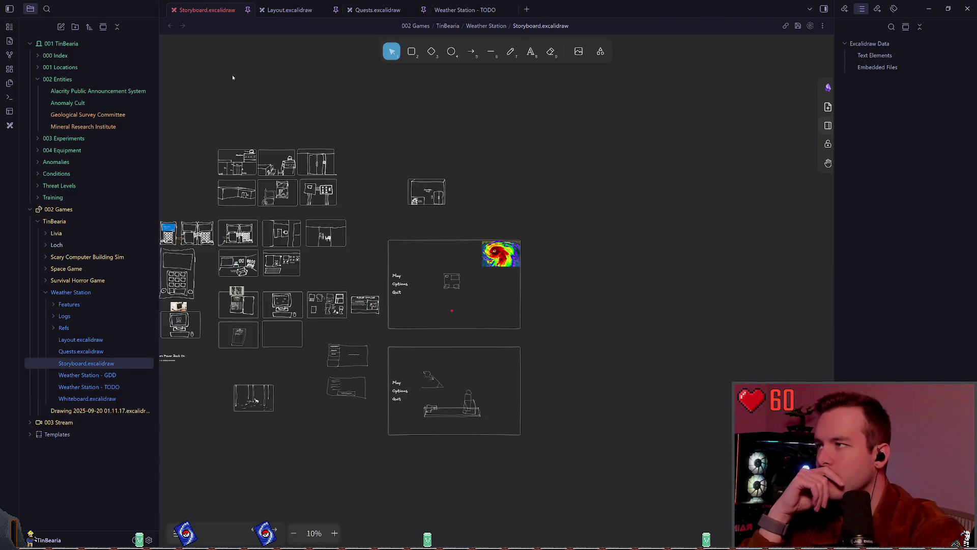
# - Fit the storyboard in view, then switch to Layout.excalidraw and zoom in on its sketches
pyautogui.rightClick(327, 66)
pyautogui.press('Escape')
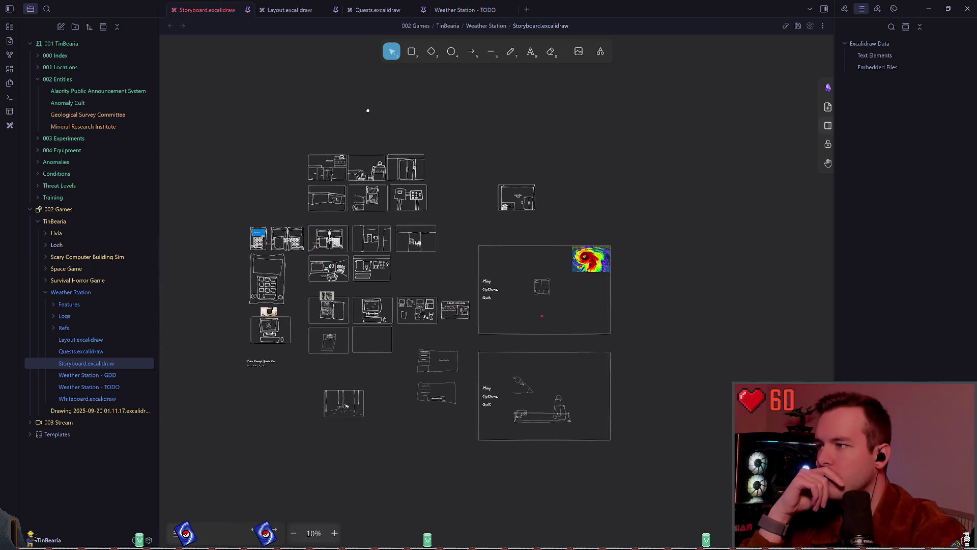
pyautogui.click(290, 10)
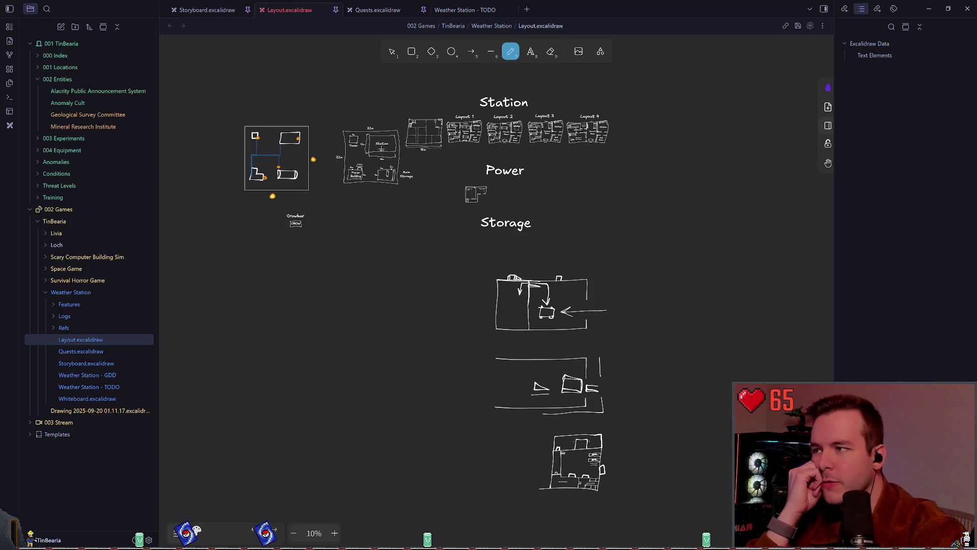
pyautogui.scroll(3, 523, 190)
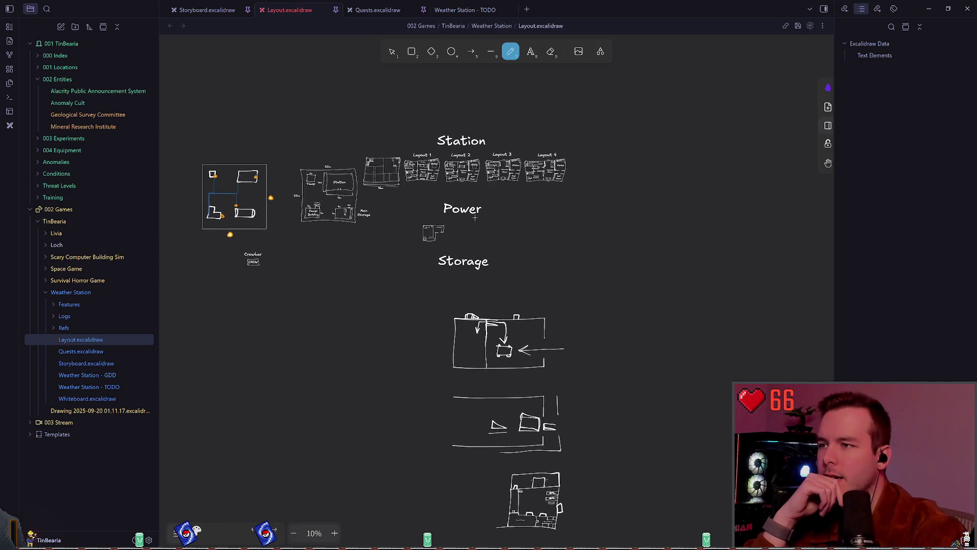
pyautogui.hscroll(-2, 446, 233)
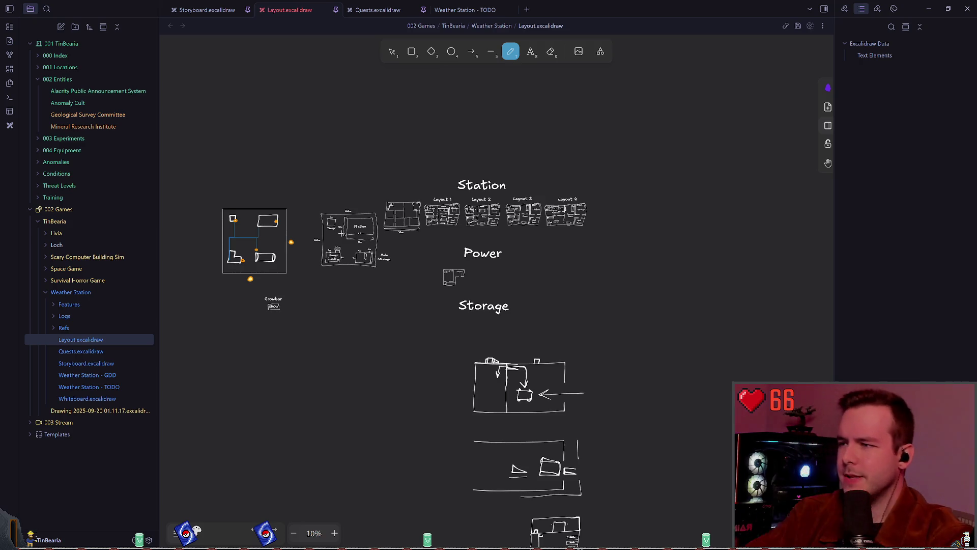
pyautogui.scroll(10, 466, 261)
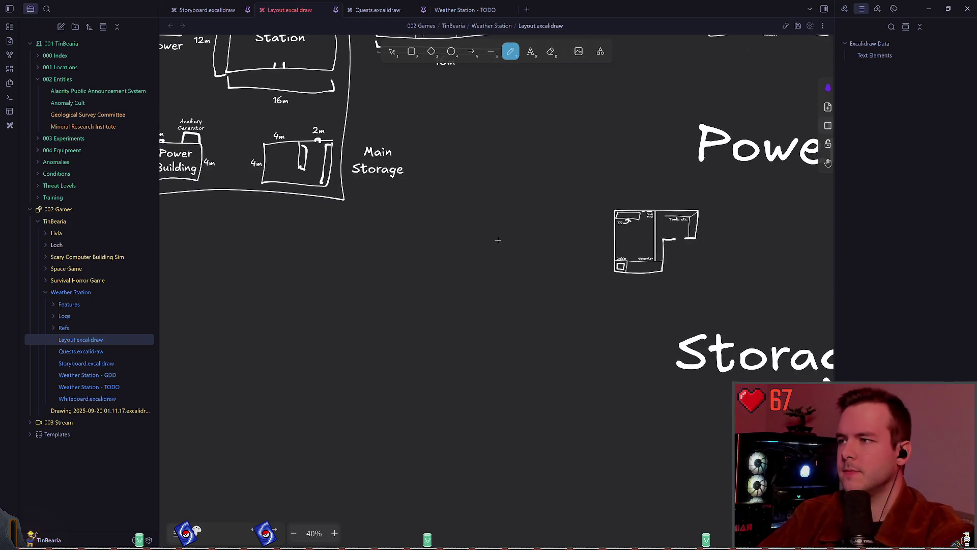
# - Copy and paste the 32m compound plan, placing the duplicate below the other drawings
pyautogui.moveTo(516, 199); pyautogui.dragTo(679, 290)
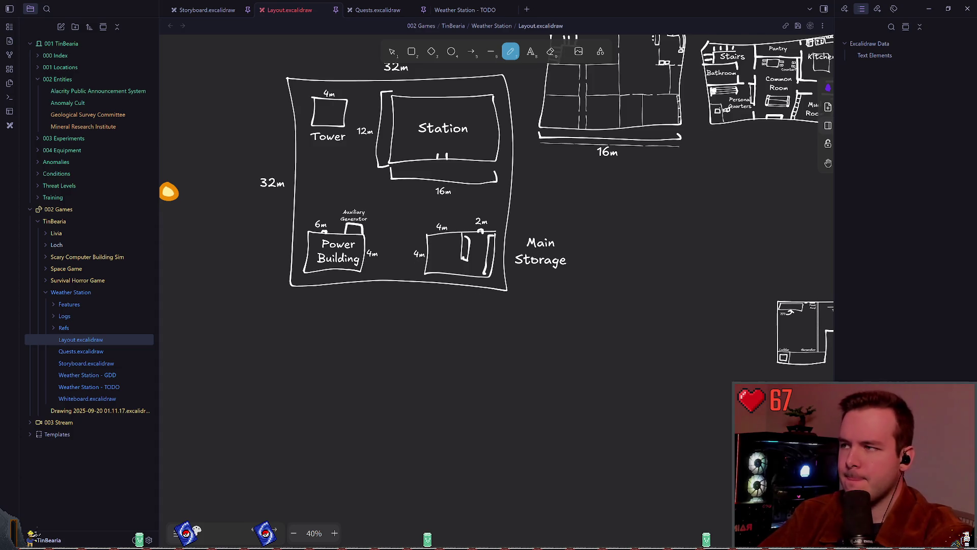
pyautogui.moveTo(375, 127); pyautogui.dragTo(380, 170)
pyautogui.click(392, 51)
pyautogui.moveTo(260, 86)
pyautogui.mouseDown()
pyautogui.moveTo(418, 313)
pyautogui.moveTo(580, 415)
pyautogui.mouseUp()
pyautogui.scroll(-5, 612, 413)
pyautogui.hotkey('ctrl', 'c')
pyautogui.hotkey('ctrl', 'v')
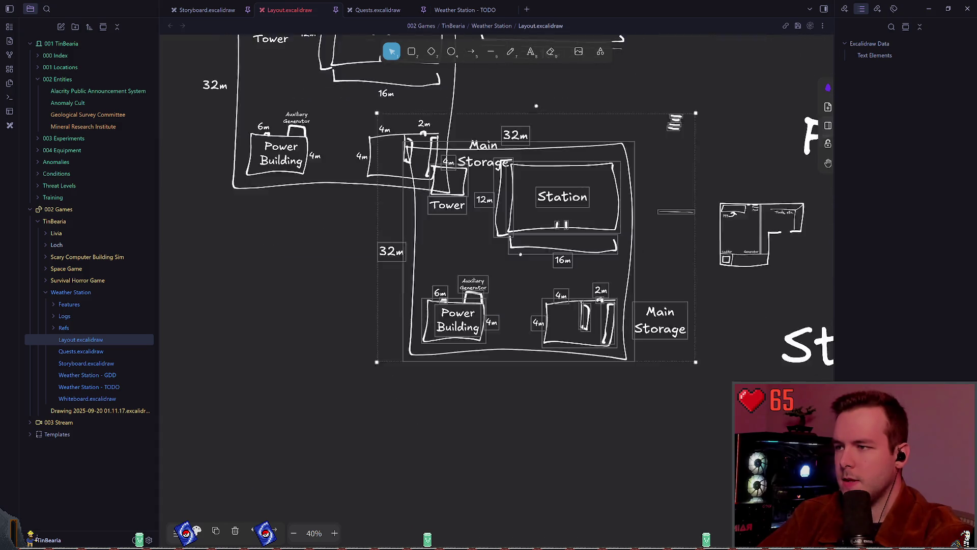
pyautogui.scroll(-3, 560, 153)
pyautogui.moveTo(560, 153); pyautogui.dragTo(516, 299)
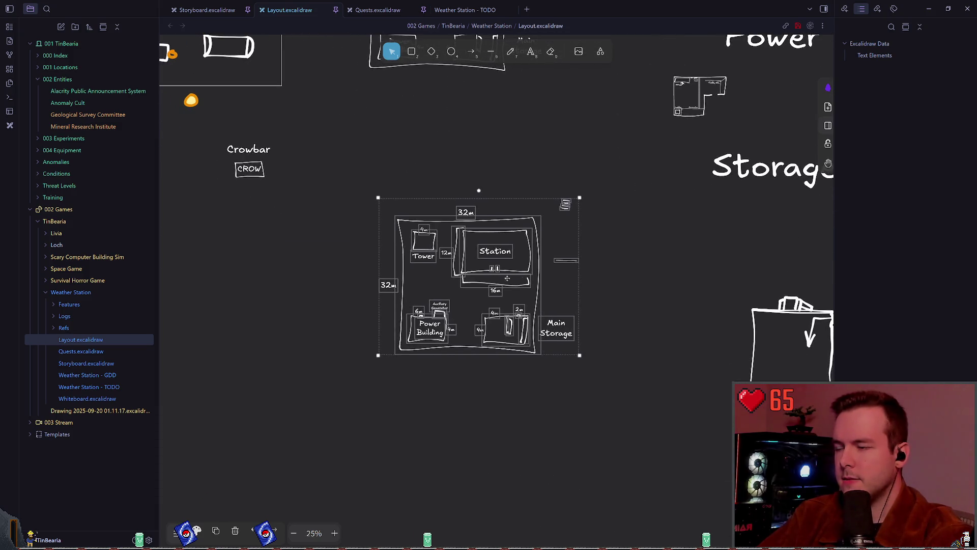
pyautogui.keyDown('ctrl'); pyautogui.scroll(-5, 562, 267); pyautogui.keyUp('ctrl')
pyautogui.scroll(-3, 504, 203)
pyautogui.scroll(-3, 528, 225)
pyautogui.scroll(2, 517, 234)
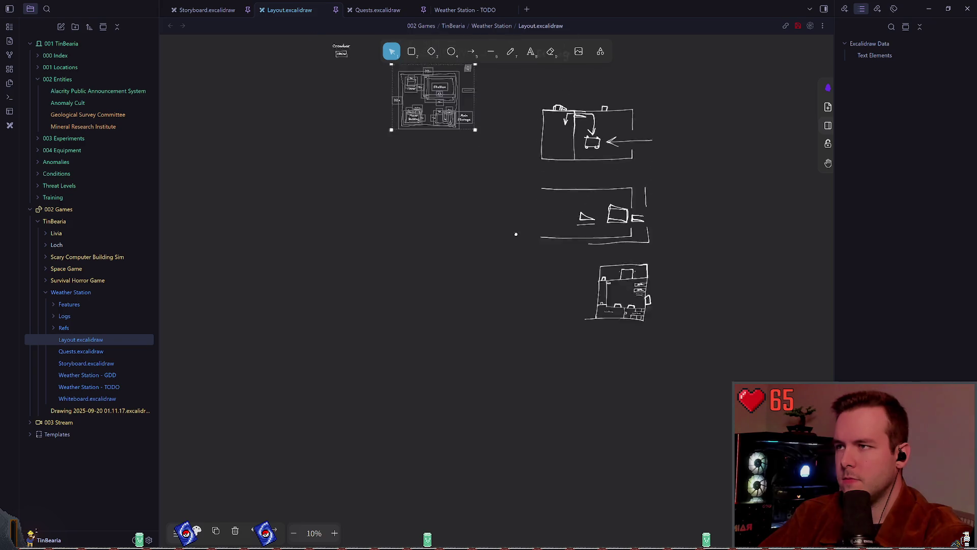
pyautogui.moveTo(438, 118); pyautogui.dragTo(444, 357)
pyautogui.scroll(2, 444, 356)
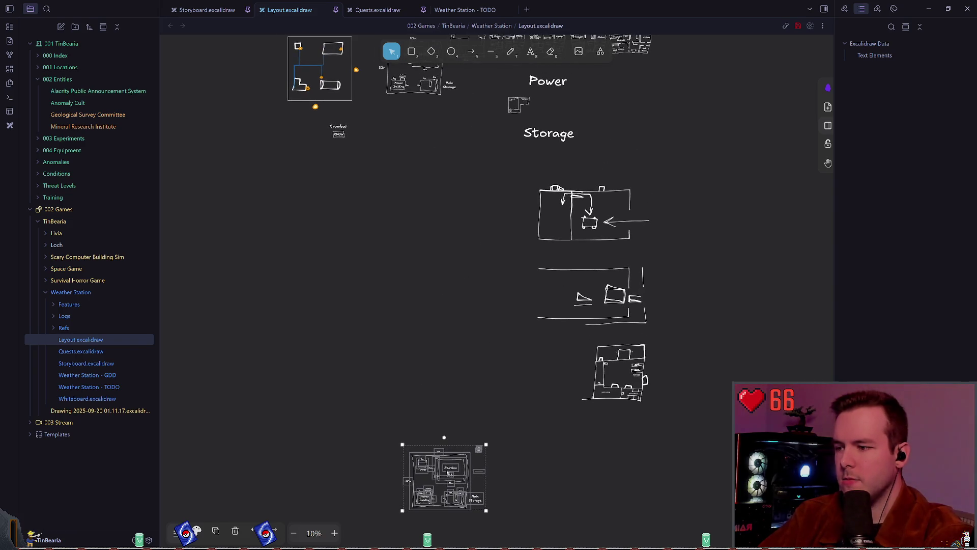
pyautogui.moveTo(436, 476); pyautogui.dragTo(431, 458)
pyautogui.click(531, 305)
# - Move the three storage sketches and the Storage heading up beside the Power plan
pyautogui.hscroll(2, 532, 305)
pyautogui.moveTo(475, 423); pyautogui.dragTo(690, 201)
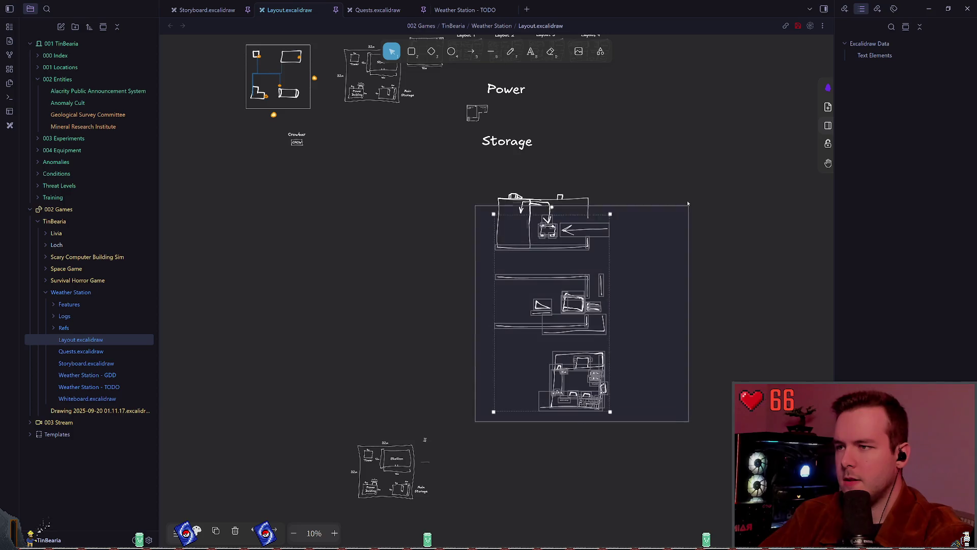
pyautogui.moveTo(522, 227)
pyautogui.mouseDown()
pyautogui.moveTo(607, 196)
pyautogui.moveTo(585, 125)
pyautogui.mouseUp()
pyautogui.click(432, 245)
pyautogui.scroll(2, 432, 245)
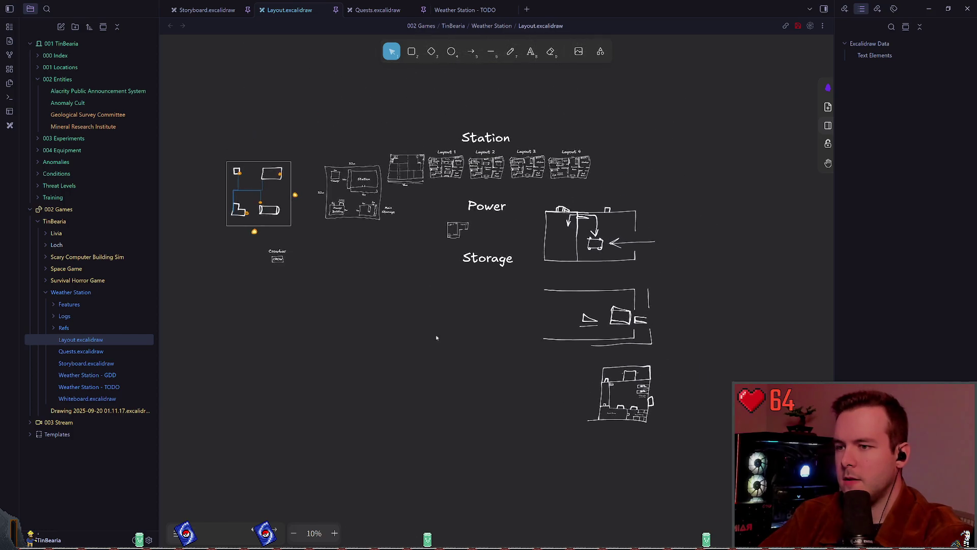
pyautogui.hscroll(-1, 508, 316)
pyautogui.moveTo(603, 461); pyautogui.dragTo(801, 177)
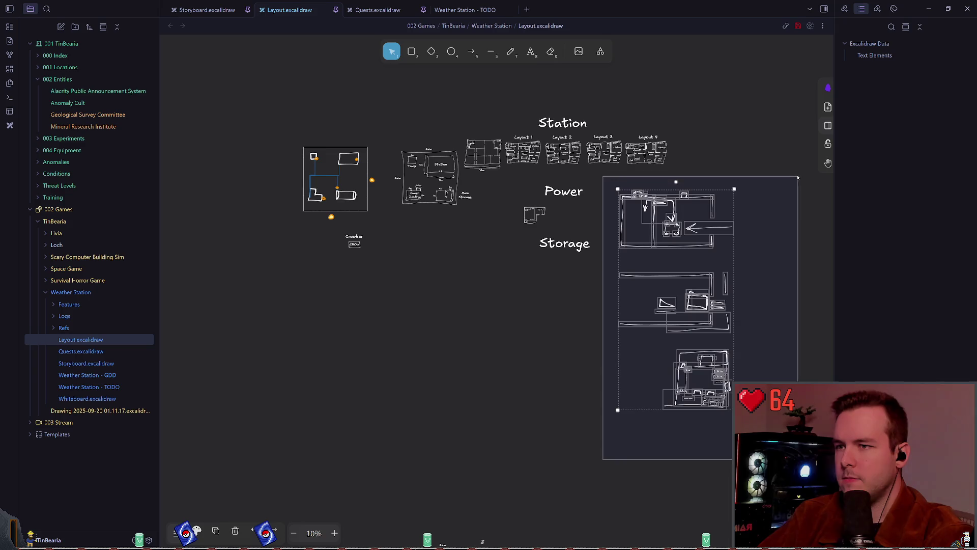
pyautogui.moveTo(571, 242); pyautogui.dragTo(669, 181)
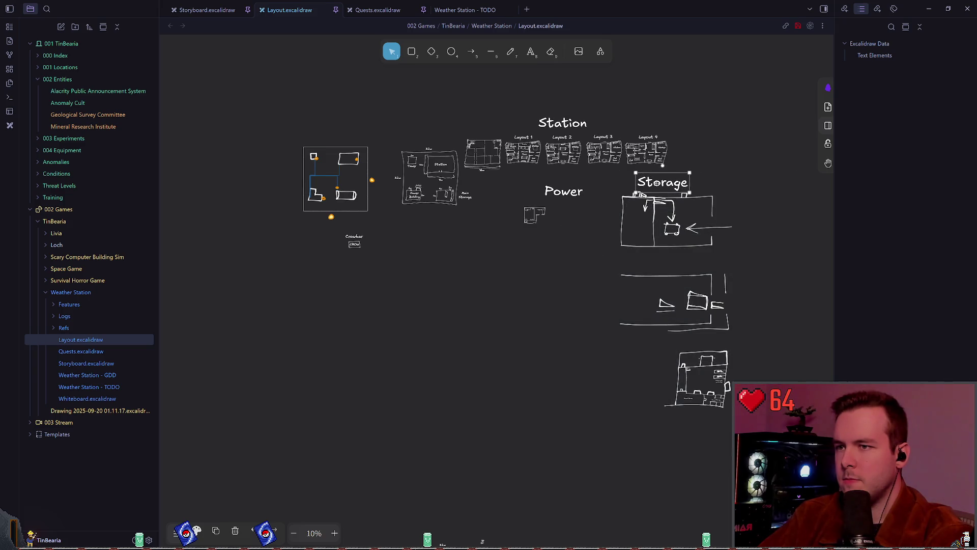
pyautogui.moveTo(568, 461)
pyautogui.mouseDown()
pyautogui.moveTo(712, 393)
pyautogui.moveTo(782, 176)
pyautogui.mouseUp()
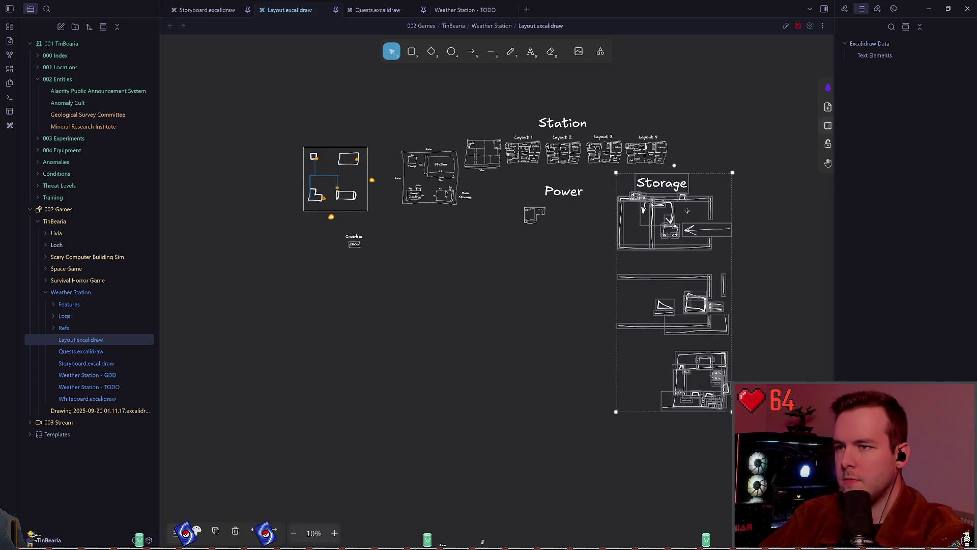
pyautogui.moveTo(672, 229); pyautogui.dragTo(667, 241)
pyautogui.click(518, 302)
# - Check the Power floor plan and shift the copied compound plan up and right
pyautogui.scroll(-1, 519, 302)
pyautogui.hscroll(1, 518, 303)
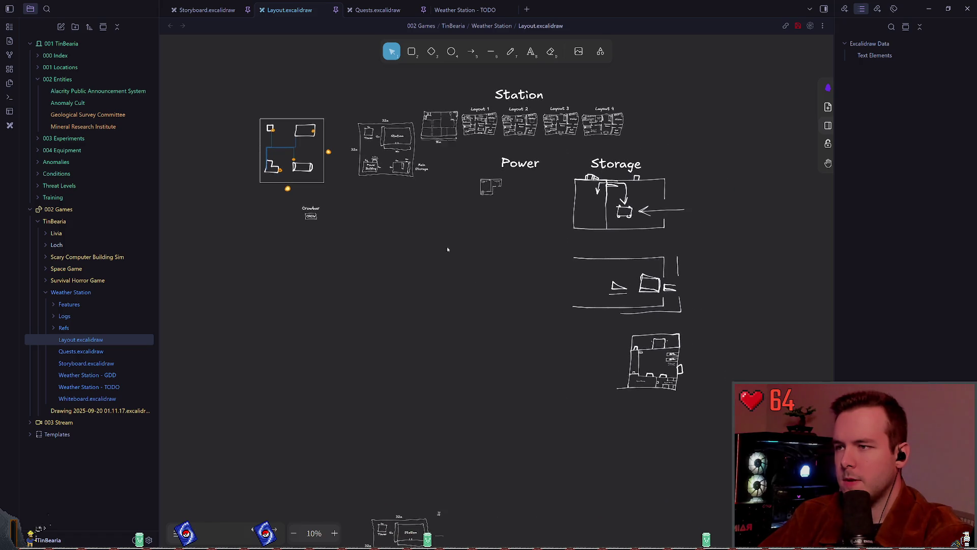
pyautogui.moveTo(447, 232); pyautogui.dragTo(506, 173)
pyautogui.click(479, 207)
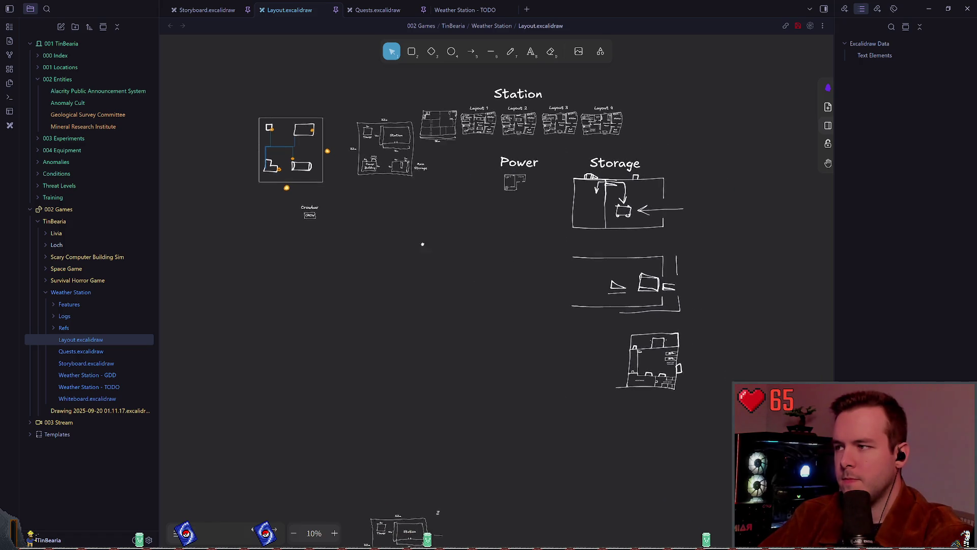
pyautogui.scroll(-2, 421, 243)
pyautogui.hscroll(1, 421, 242)
pyautogui.moveTo(373, 450)
pyautogui.mouseDown()
pyautogui.moveTo(407, 402)
pyautogui.moveTo(402, 379)
pyautogui.mouseUp()
pyautogui.click(483, 204)
pyautogui.scroll(-2, 484, 204)
pyautogui.hscroll(-2, 483, 204)
pyautogui.scroll(5, 473, 311)
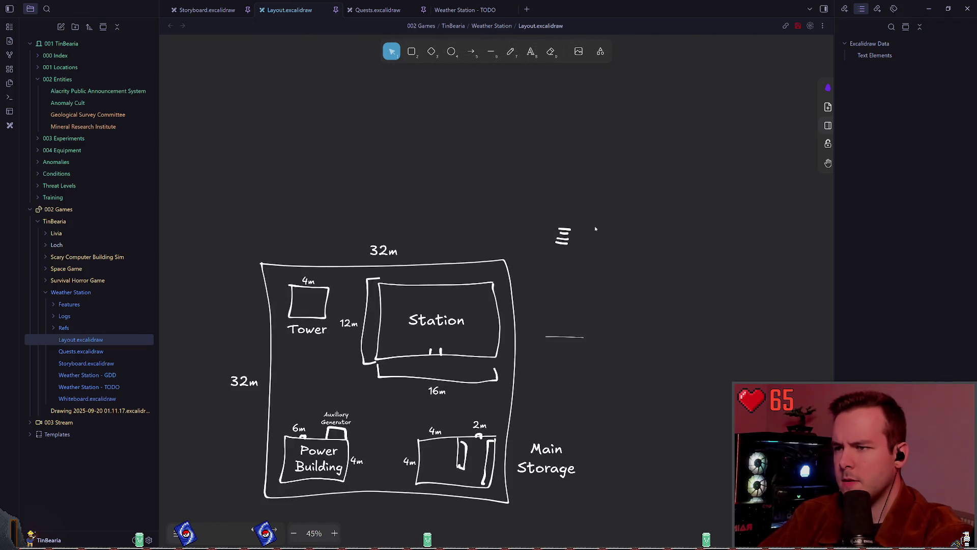
# - Delete the stray icon and the short stray line from the copied plan
pyautogui.moveTo(542, 154); pyautogui.dragTo(595, 229)
pyautogui.press('Delete')
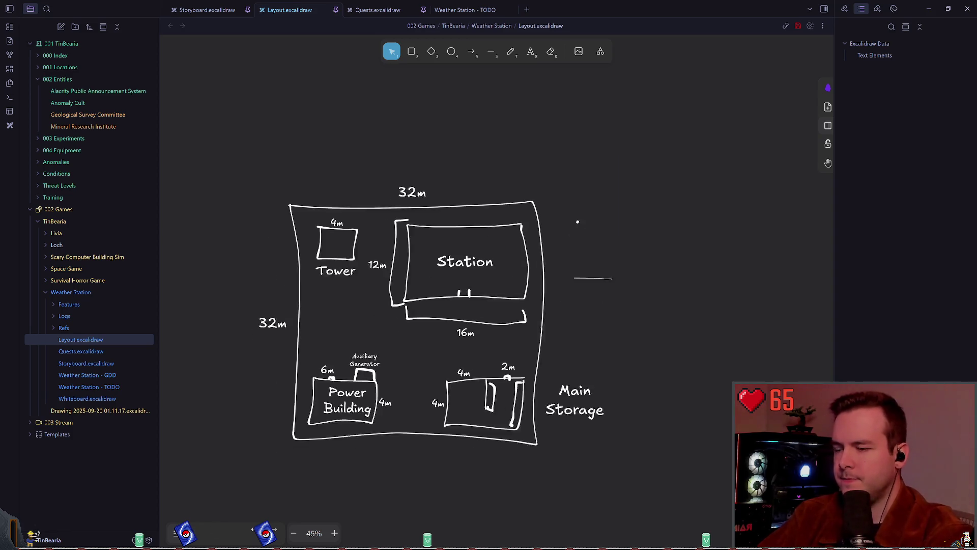
pyautogui.scroll(-2, 632, 252)
pyautogui.hscroll(-1, 632, 252)
pyautogui.moveTo(663, 304); pyautogui.dragTo(581, 239)
pyautogui.press('Delete')
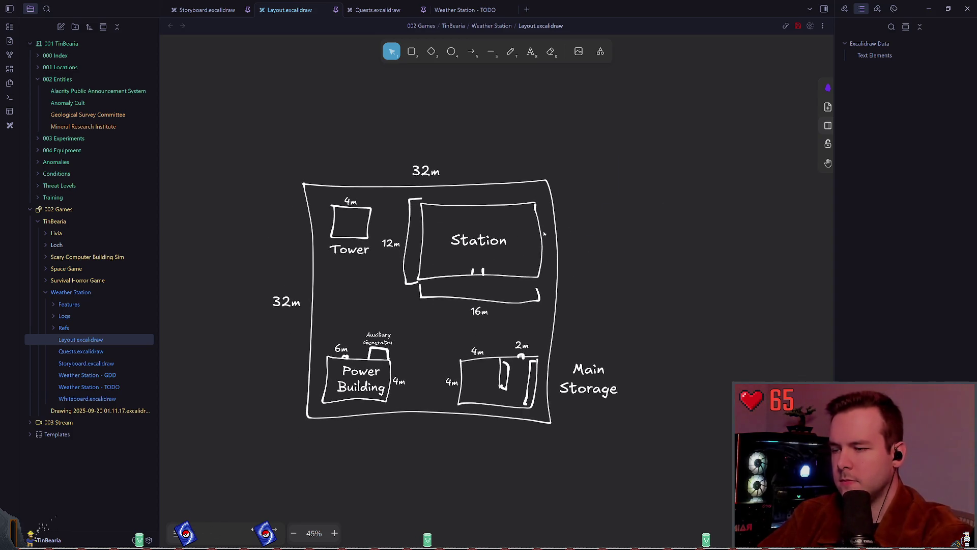
# - Delete the Main Storage label from the copy and review the finished duplicate
pyautogui.scroll(-5, 557, 158)
pyautogui.scroll(3, 557, 157)
pyautogui.scroll(-4, 499, 401)
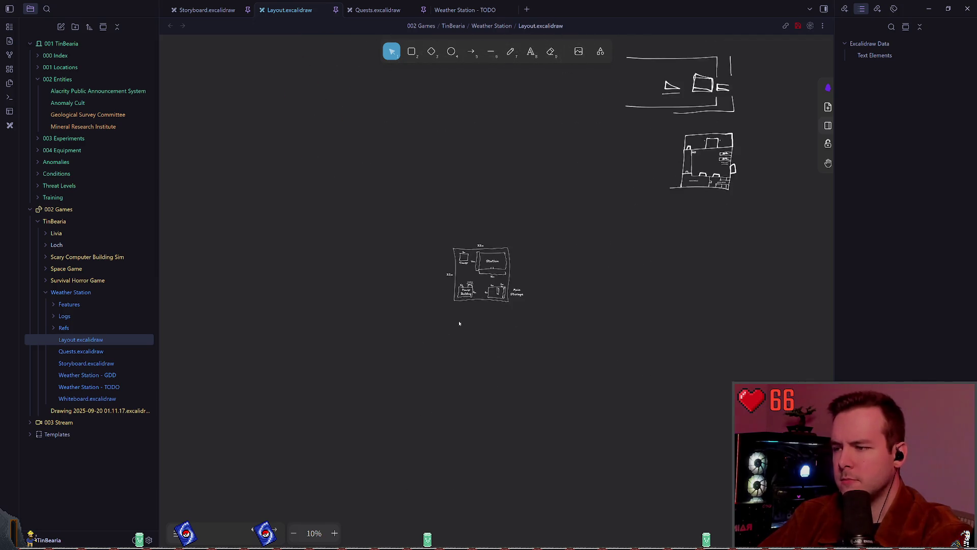
pyautogui.scroll(5, 458, 323)
pyautogui.press('Delete')
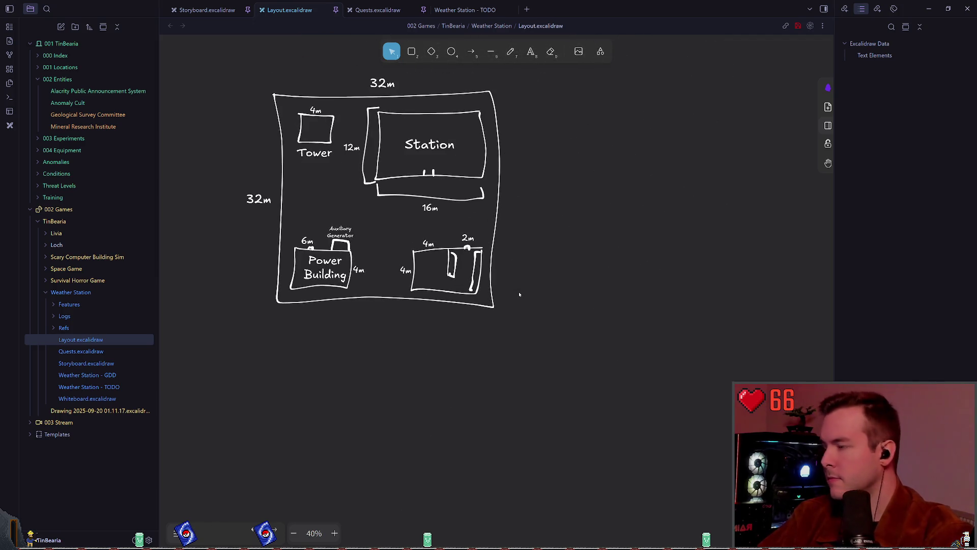
pyautogui.hscroll(-2, 465, 236)
pyautogui.scroll(1, 552, 233)
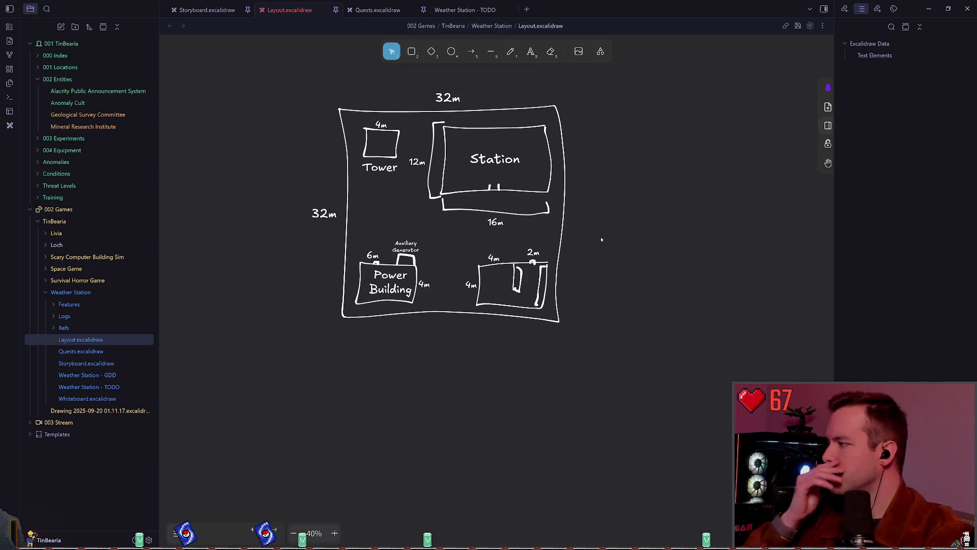
pyautogui.scroll(1, 541, 248)
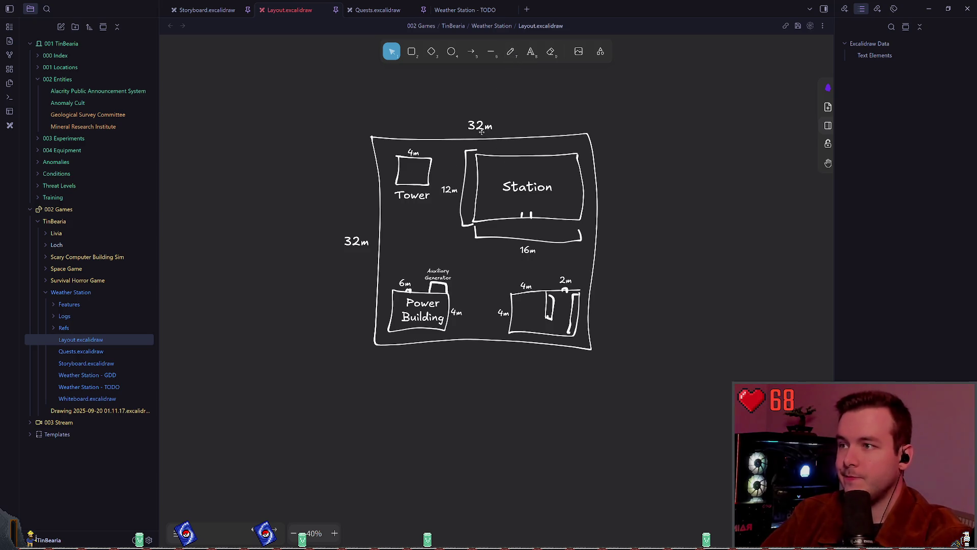
pyautogui.scroll(-1, 611, 214)
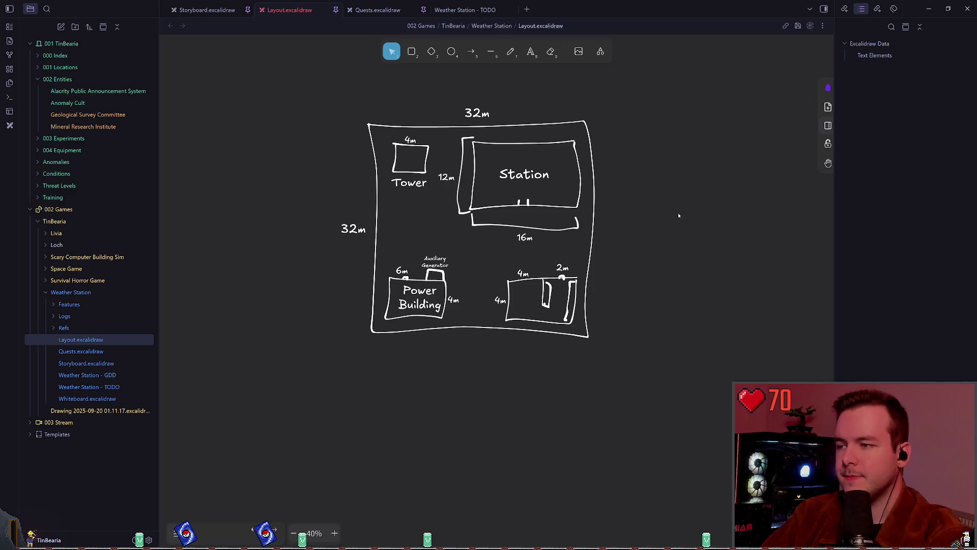
pyautogui.hscroll(3, 483, 197)
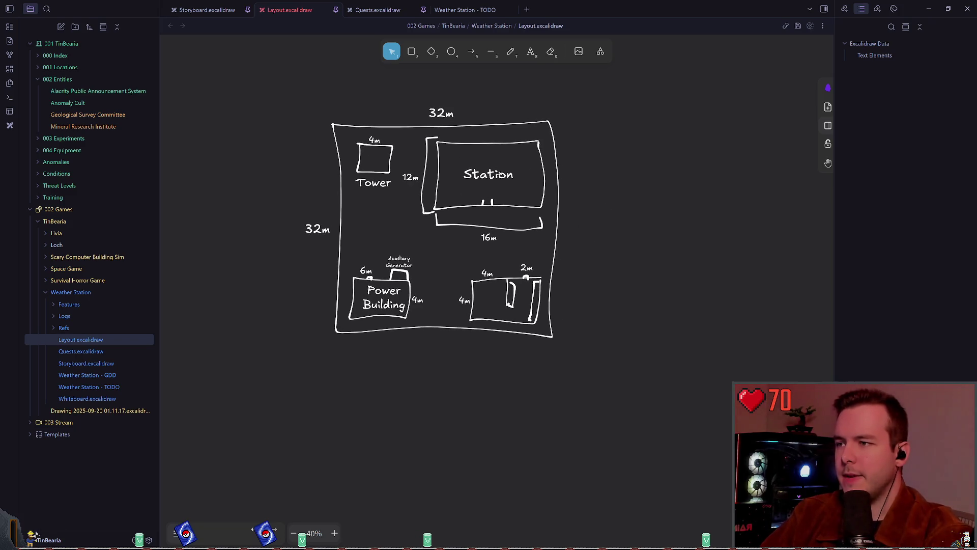
pyautogui.scroll(-3, 497, 169)
# - Select the Layout 4 floor plan and copy-paste a duplicate of it
pyautogui.scroll(5, 604, 153)
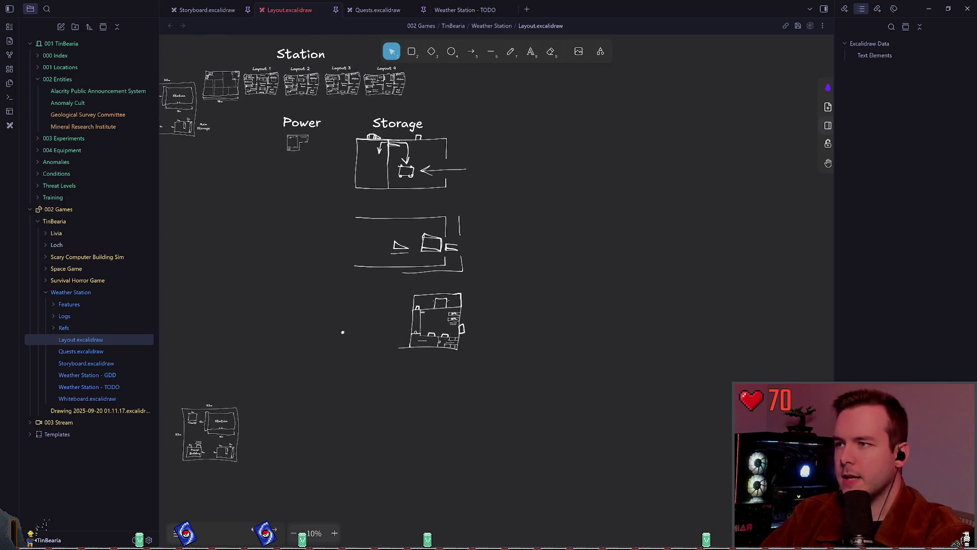
pyautogui.scroll(5, 451, 188)
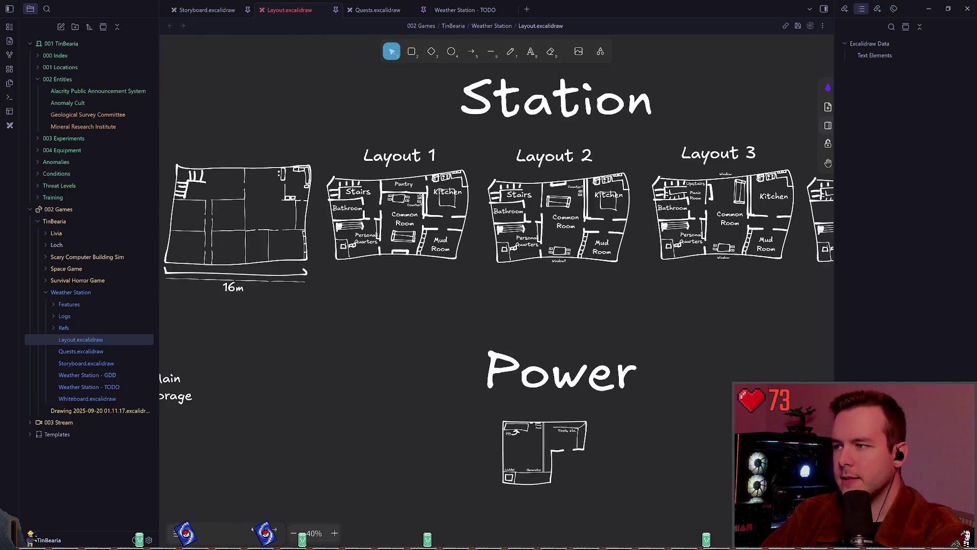
pyautogui.scroll(-2, 451, 262)
pyautogui.hscroll(-2, 438, 244)
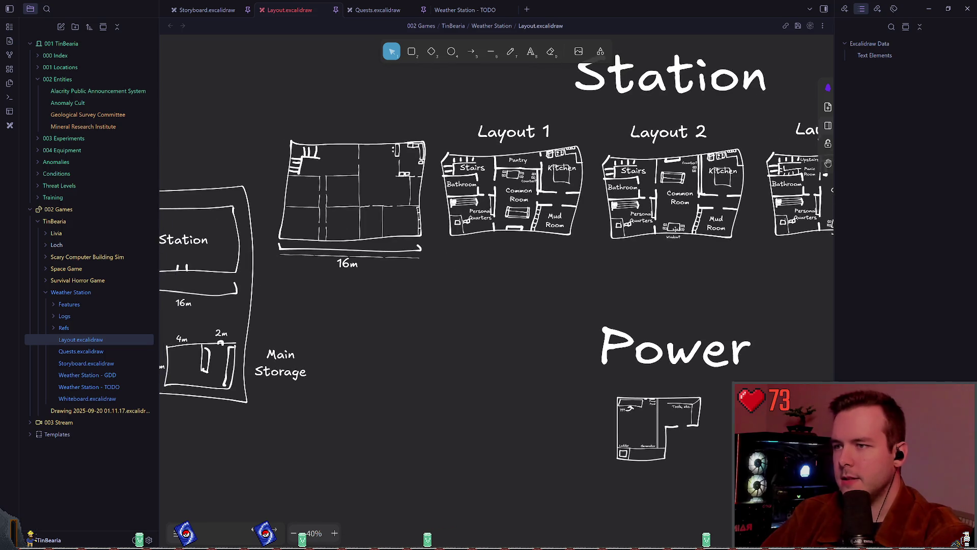
pyautogui.scroll(3, 426, 231)
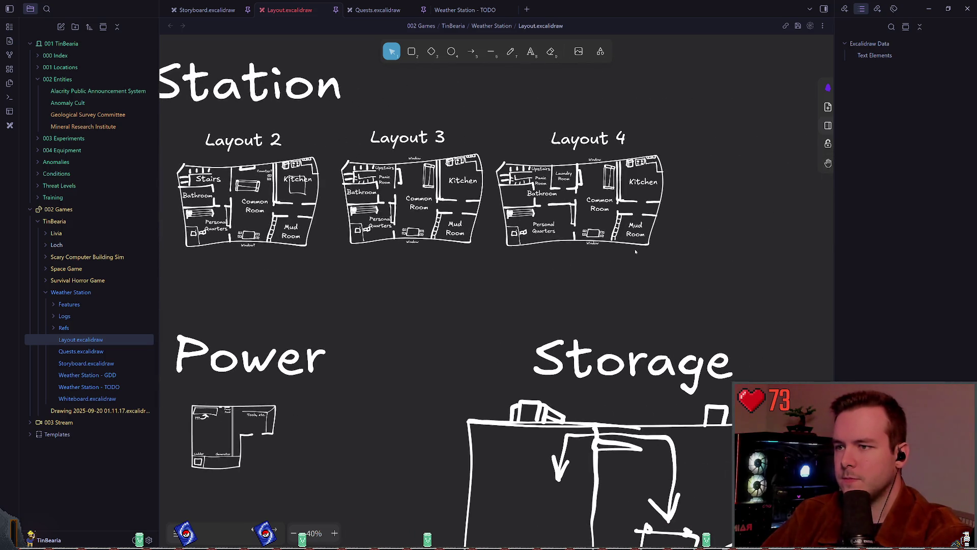
pyautogui.moveTo(713, 283); pyautogui.dragTo(493, 151)
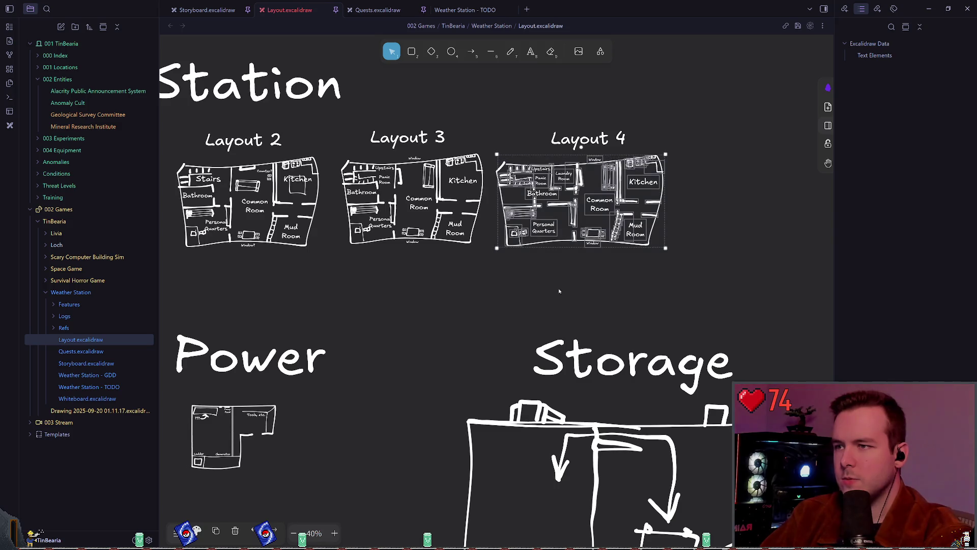
pyautogui.hotkey('ctrl', 'c')
pyautogui.hotkey('ctrl', 'v')
# - Undo the pasted duplicate and place a Layout 4 copy beside the compound plan instead
pyautogui.scroll(-2, 502, 272)
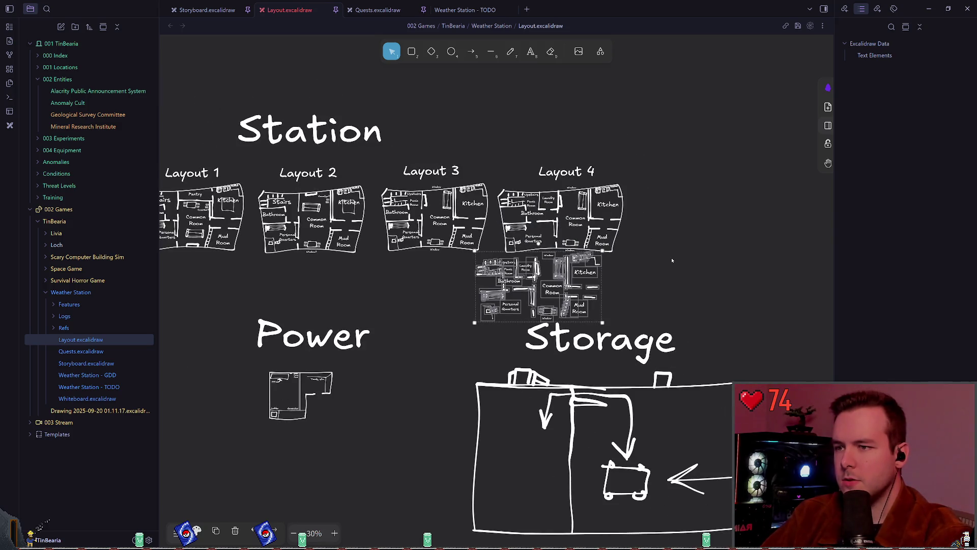
pyautogui.hotkey('ctrl', 'z')
pyautogui.moveTo(702, 274)
pyautogui.mouseDown()
pyautogui.moveTo(541, 229)
pyautogui.moveTo(471, 181)
pyautogui.moveTo(493, 185)
pyautogui.mouseUp()
pyautogui.moveTo(518, 238)
pyautogui.mouseDown()
pyautogui.moveTo(471, 317)
pyautogui.moveTo(383, 394)
pyautogui.moveTo(406, 339)
pyautogui.moveTo(560, 220)
pyautogui.moveTo(521, 244)
pyautogui.moveTo(534, 203)
pyautogui.moveTo(524, 255)
pyautogui.moveTo(502, 204)
pyautogui.moveTo(521, 393)
pyautogui.mouseUp()
pyautogui.scroll(-4, 534, 203)
pyautogui.scroll(5, 491, 348)
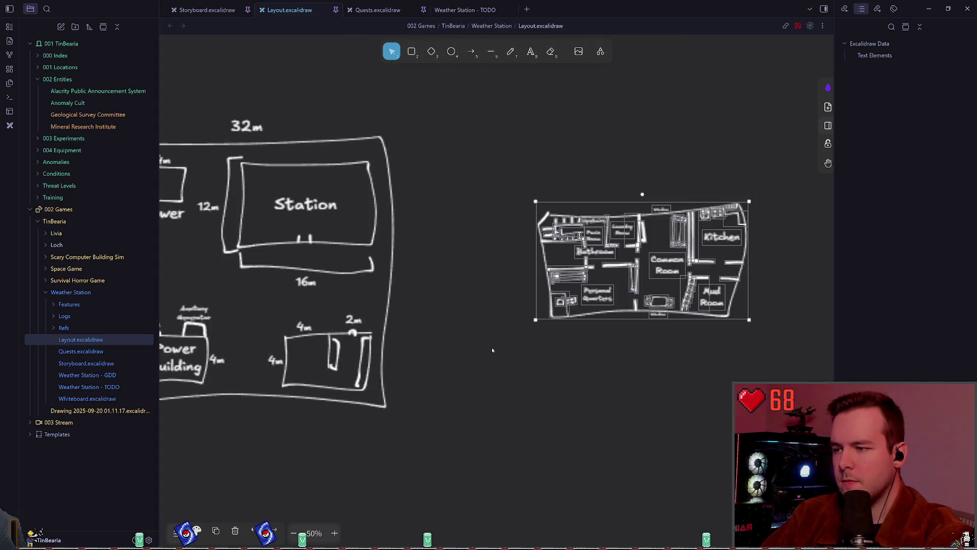
# - Scale the Layout 4 copy up to match the 32m compound plan, then deselect it
pyautogui.moveTo(590, 309)
pyautogui.mouseDown()
pyautogui.moveTo(781, 325)
pyautogui.moveTo(865, 386)
pyautogui.mouseUp()
pyautogui.scroll(-3, 657, 310)
pyautogui.hscroll(3, 636, 315)
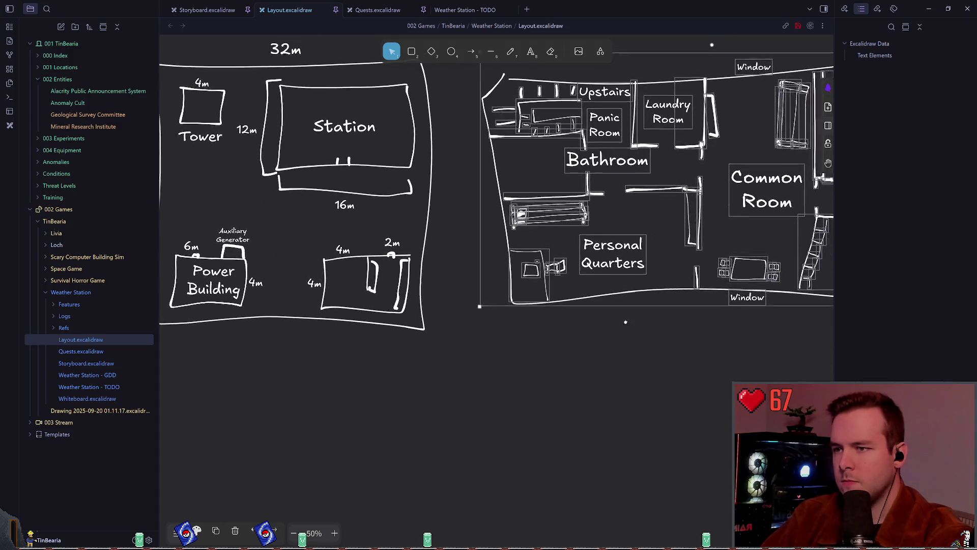
pyautogui.scroll(-3, 576, 312)
pyautogui.click(564, 343)
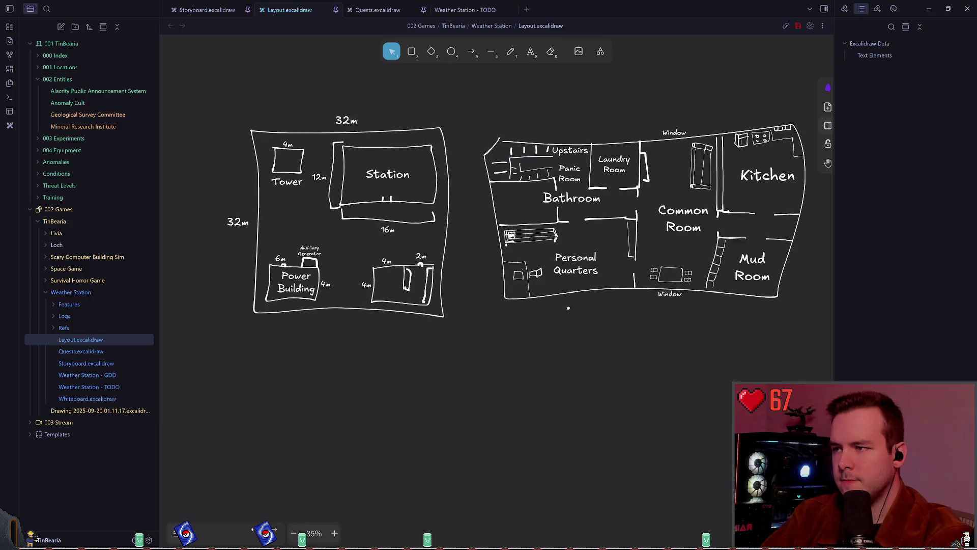
pyautogui.hscroll(3, 570, 291)
pyautogui.scroll(1, 433, 264)
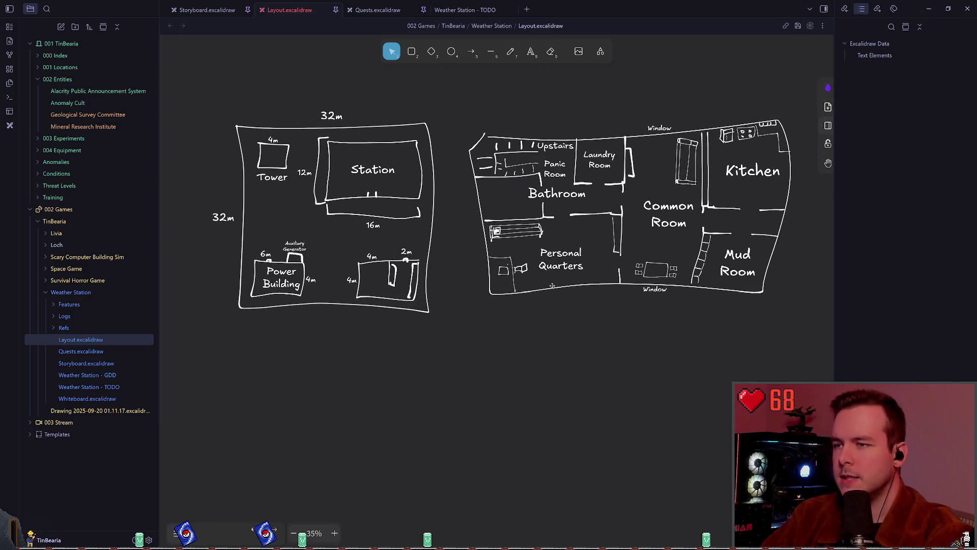
pyautogui.scroll(1, 355, 213)
pyautogui.hscroll(-1, 355, 213)
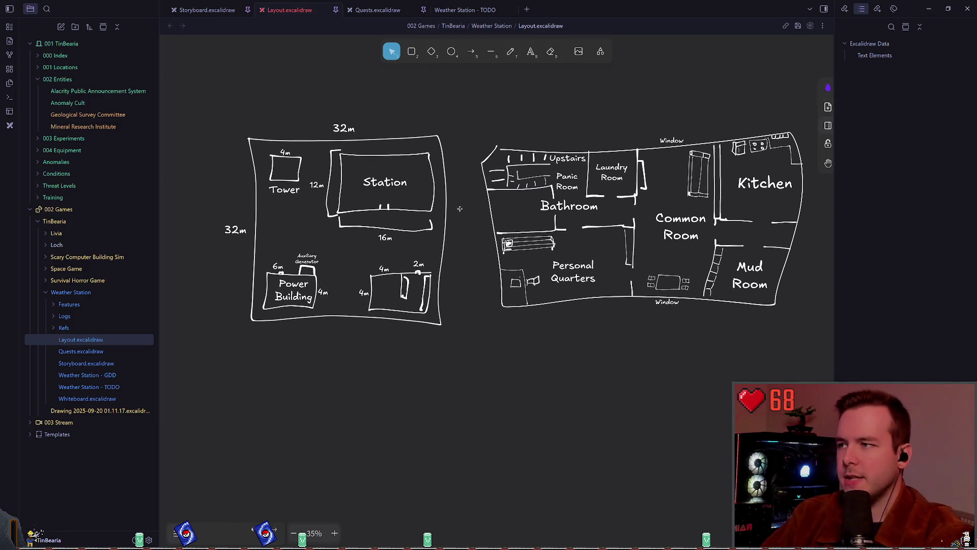
pyautogui.scroll(-1, 451, 214)
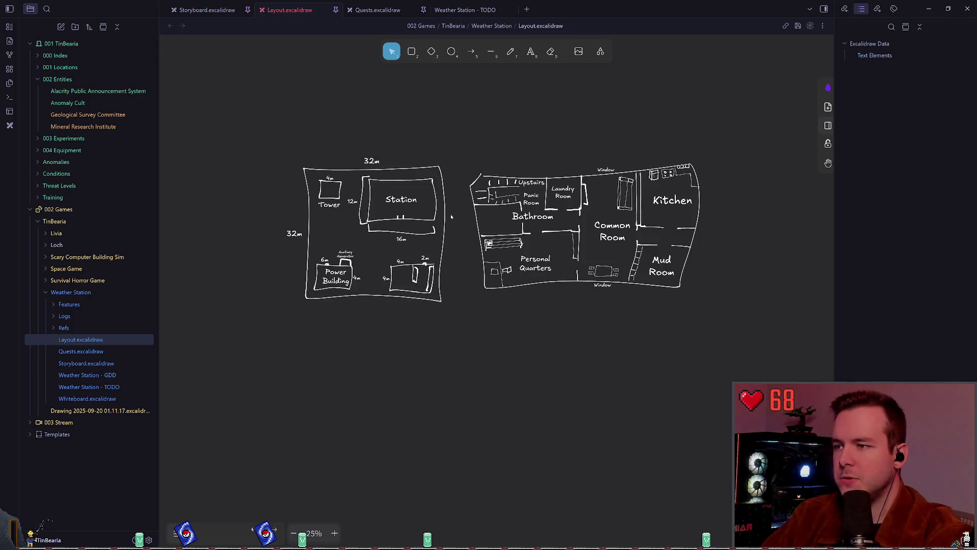
pyautogui.moveTo(451, 214); pyautogui.dragTo(514, 109)
pyautogui.scroll(-1, 478, 199)
pyautogui.hotkey('ctrl', 'a')
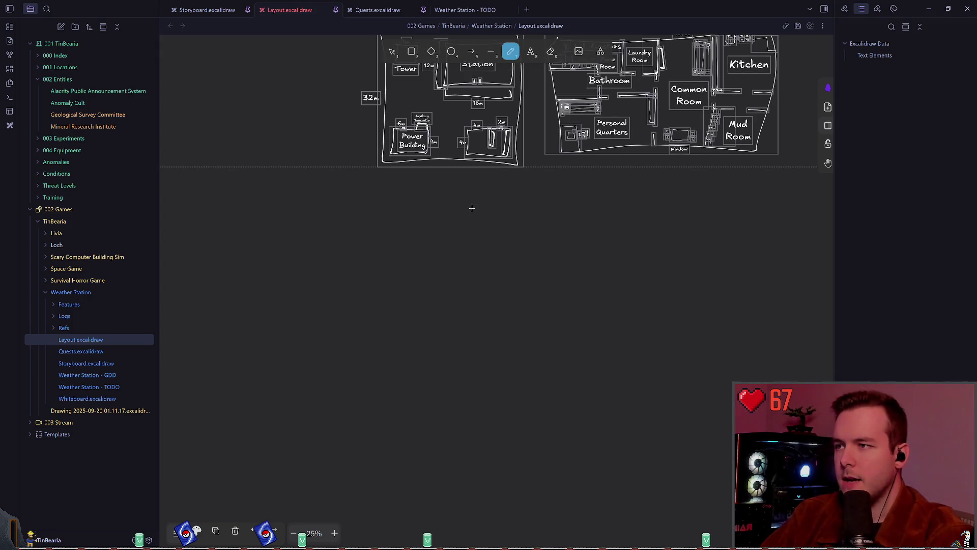
pyautogui.hotkey('ctrl', 's')
pyautogui.press('p')
pyautogui.scroll(2, 458, 214)
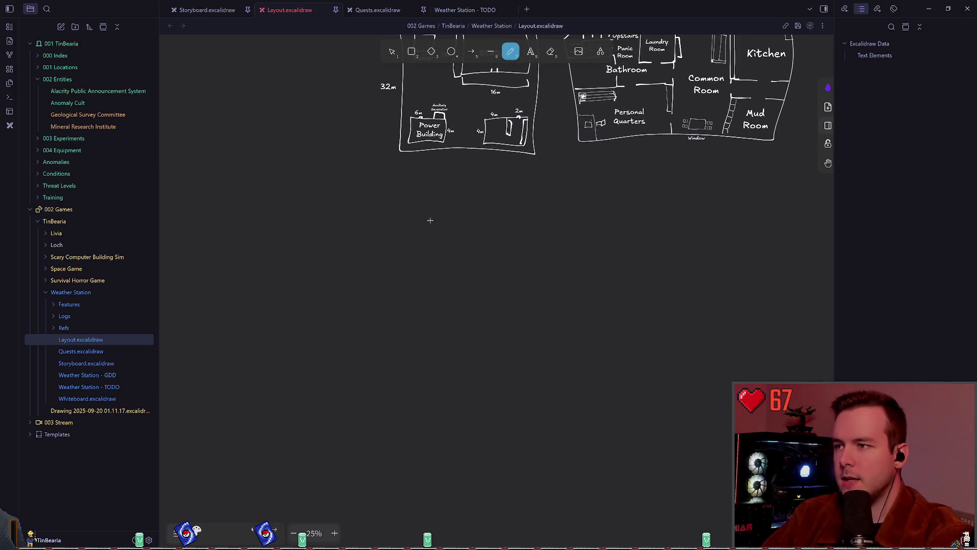
pyautogui.scroll(1, 458, 196)
pyautogui.hotkey('ctrl', 's')
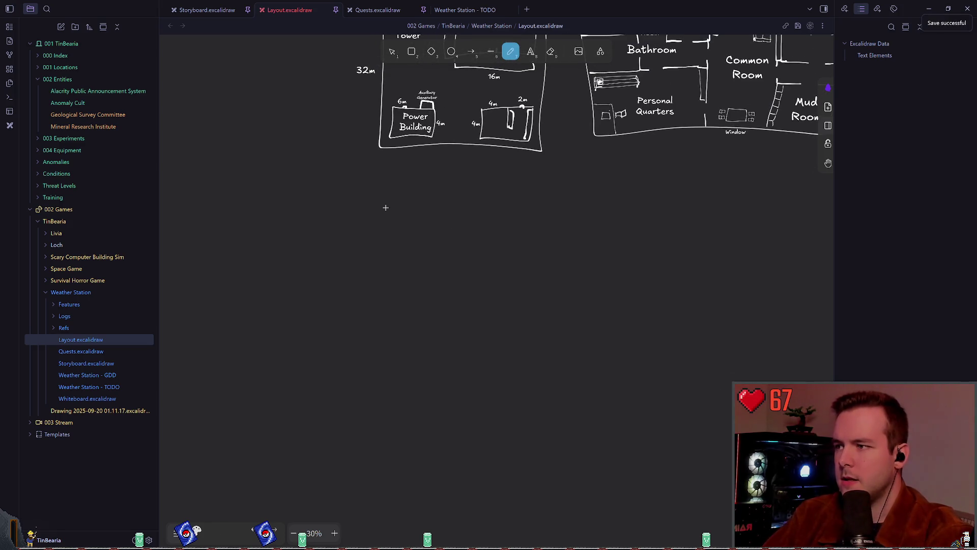
pyautogui.moveTo(380, 207)
pyautogui.mouseDown()
pyautogui.moveTo(390, 360)
pyautogui.moveTo(563, 361)
pyautogui.moveTo(530, 205)
pyautogui.moveTo(380, 208)
pyautogui.mouseUp()
pyautogui.click(392, 52)
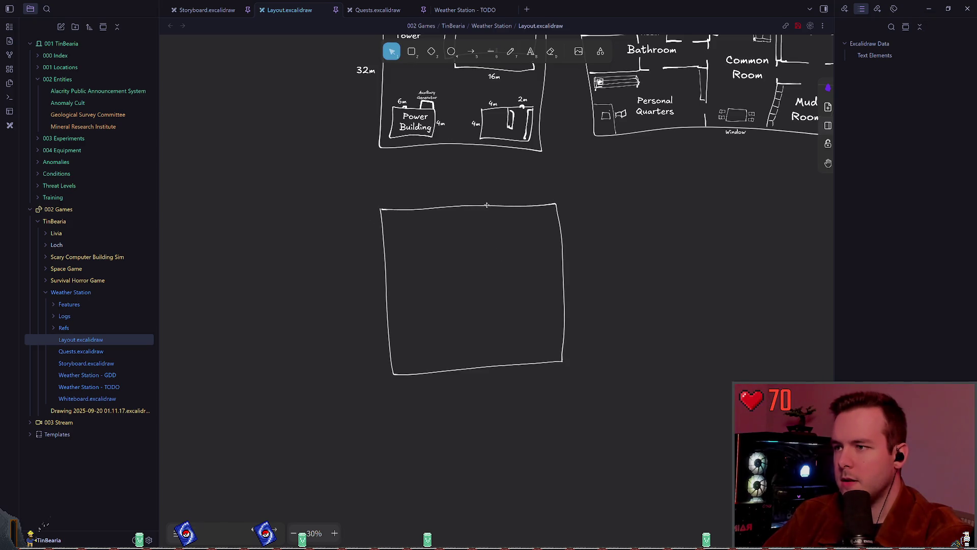
pyautogui.moveTo(559, 219); pyautogui.dragTo(545, 226)
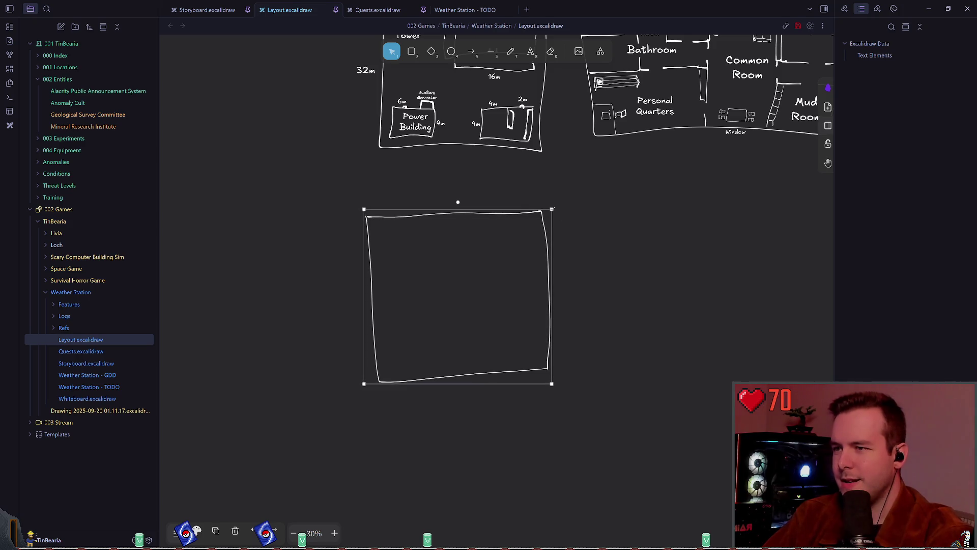
pyautogui.moveTo(458, 202); pyautogui.dragTo(464, 202)
pyautogui.click(508, 197)
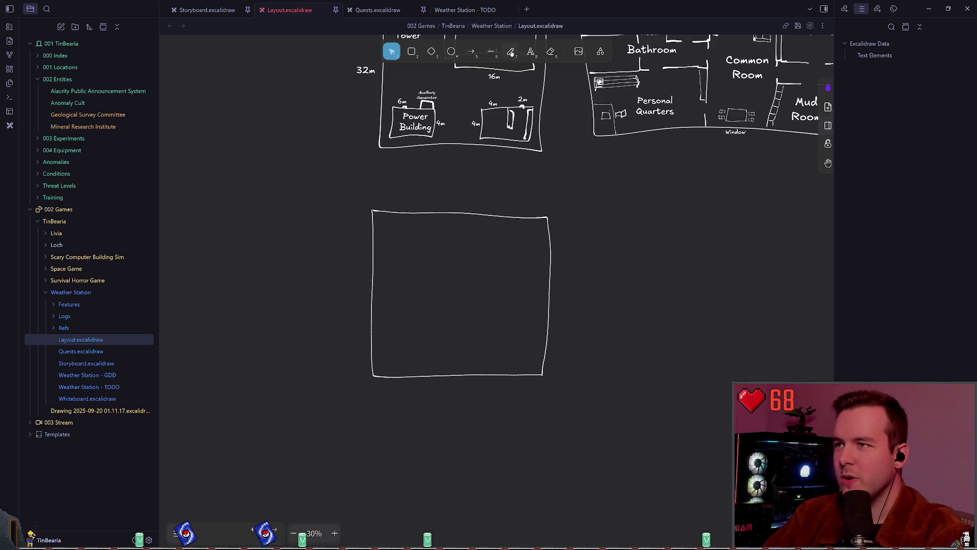
pyautogui.click(513, 53)
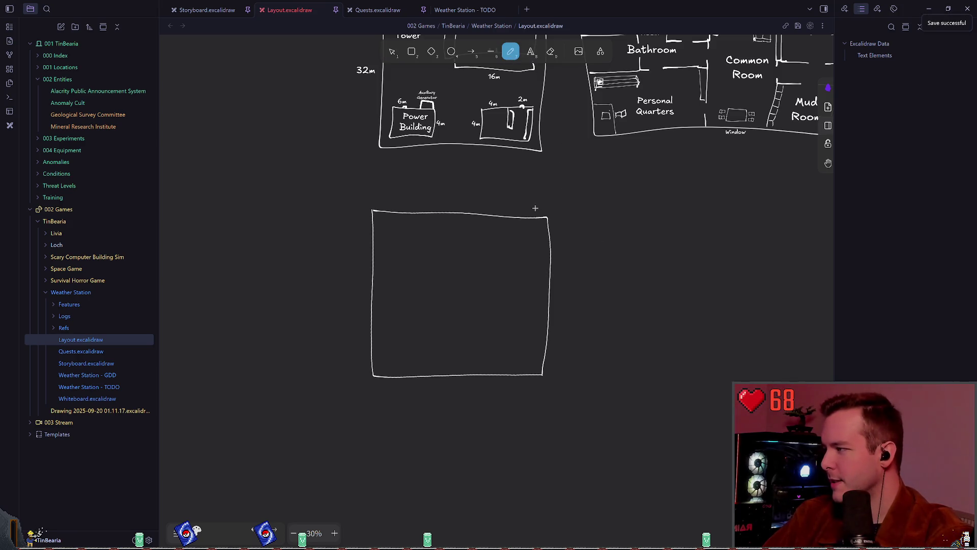
pyautogui.hscroll(1, 528, 198)
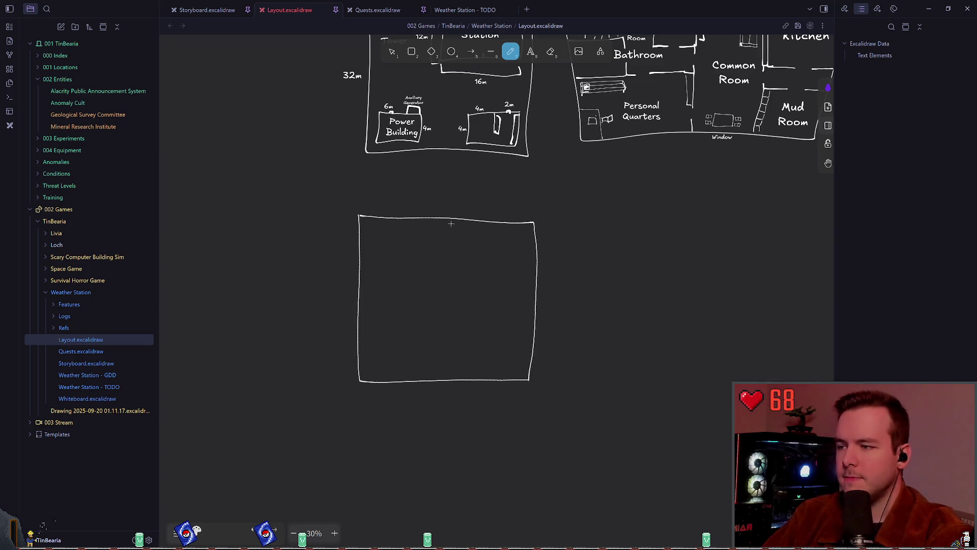
pyautogui.scroll(3, 488, 208)
pyautogui.hscroll(1, 473, 219)
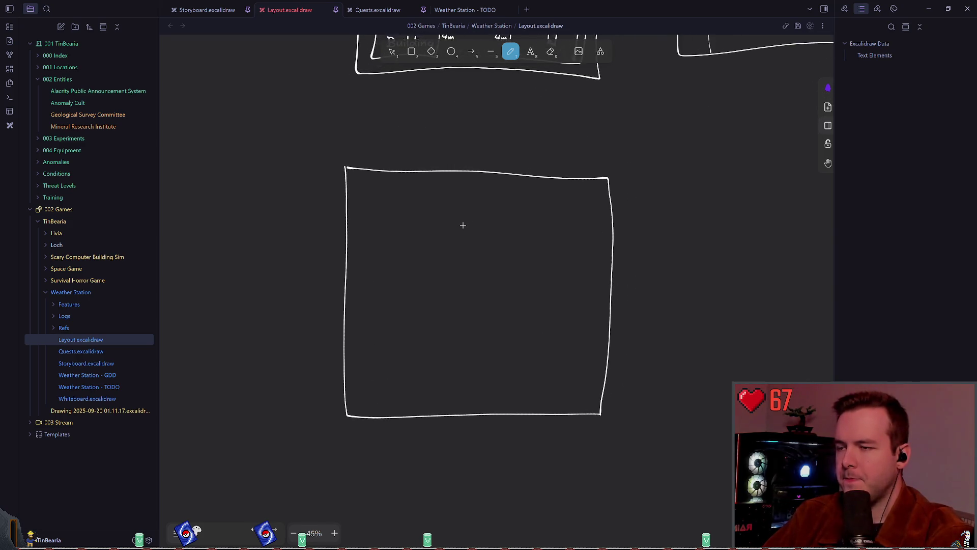
pyautogui.scroll(1, 462, 225)
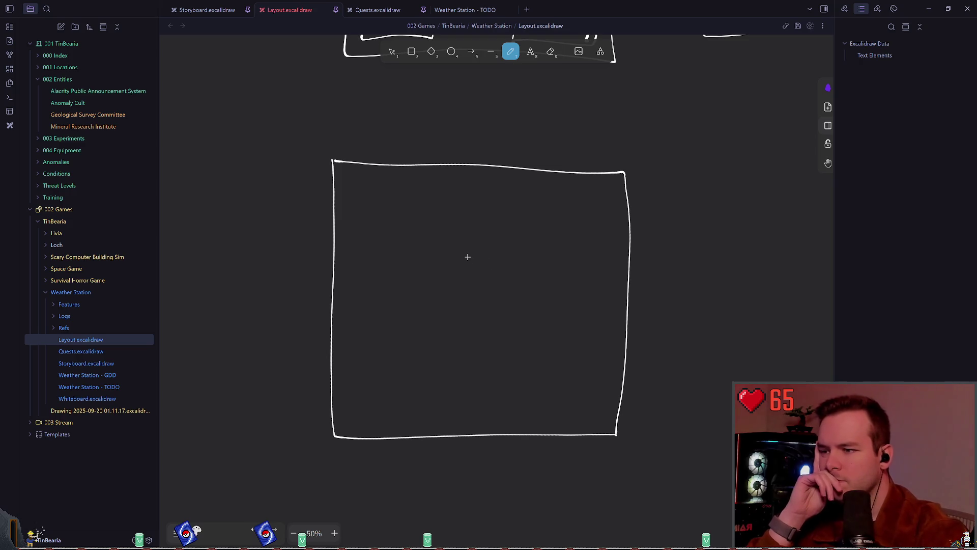
pyautogui.press('v')
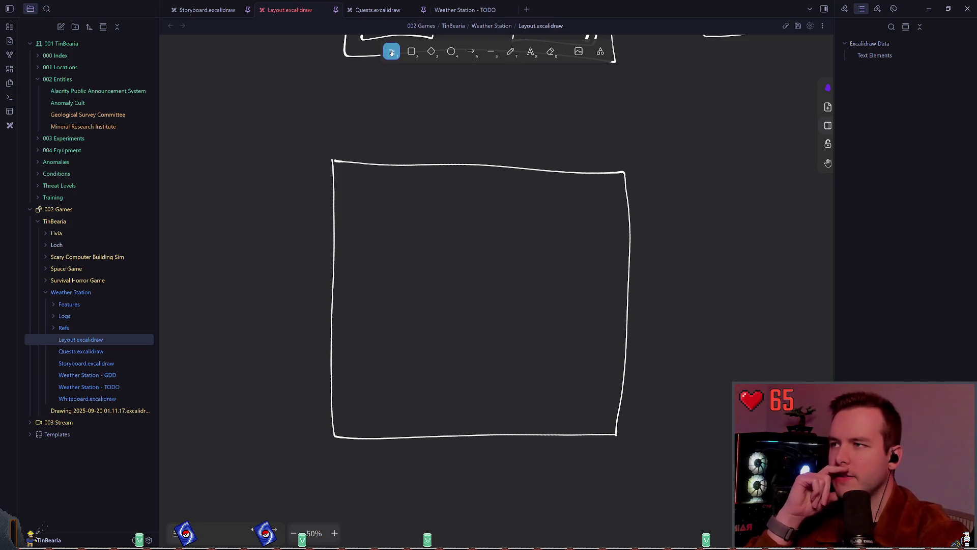
pyautogui.click(466, 166)
pyautogui.press('Delete')
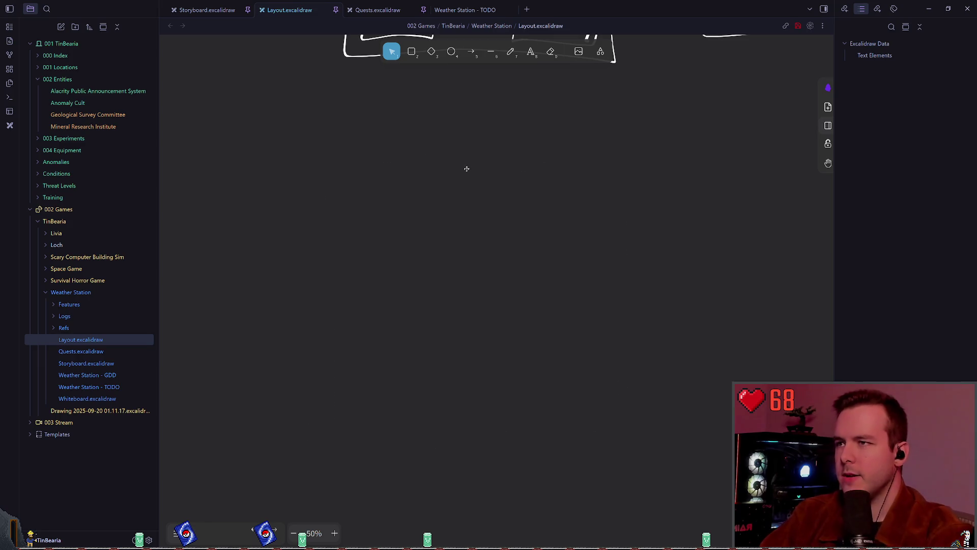
pyautogui.click(510, 52)
pyautogui.scroll(3, 529, 297)
pyautogui.scroll(5, 528, 297)
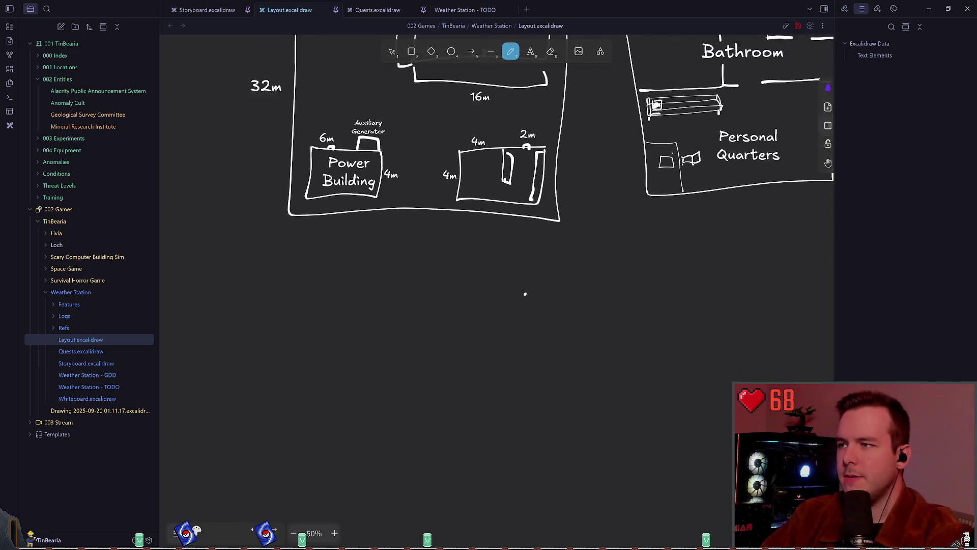
pyautogui.scroll(-1, 545, 438)
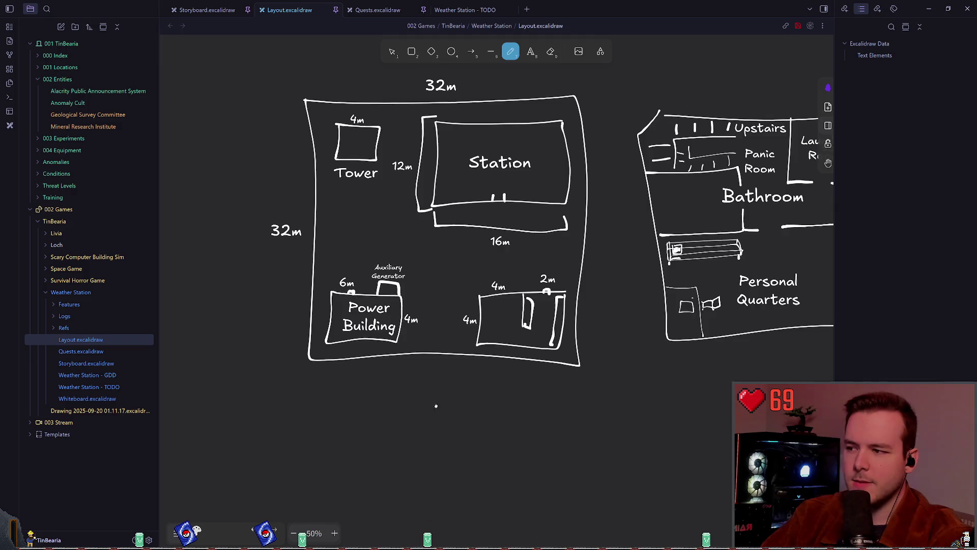
pyautogui.scroll(-2, 436, 406)
pyautogui.keyDown('ctrl'); pyautogui.scroll(-2, 438, 387); pyautogui.keyUp('ctrl')
pyautogui.hscroll(3, 473, 407)
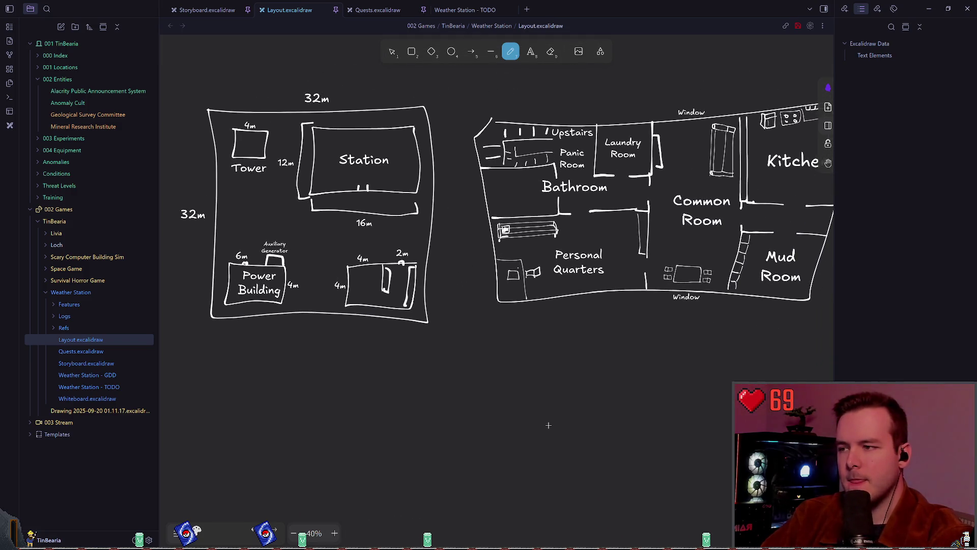
pyautogui.scroll(1, 473, 410)
pyautogui.hscroll(2, 395, 421)
pyautogui.hscroll(-3, 490, 425)
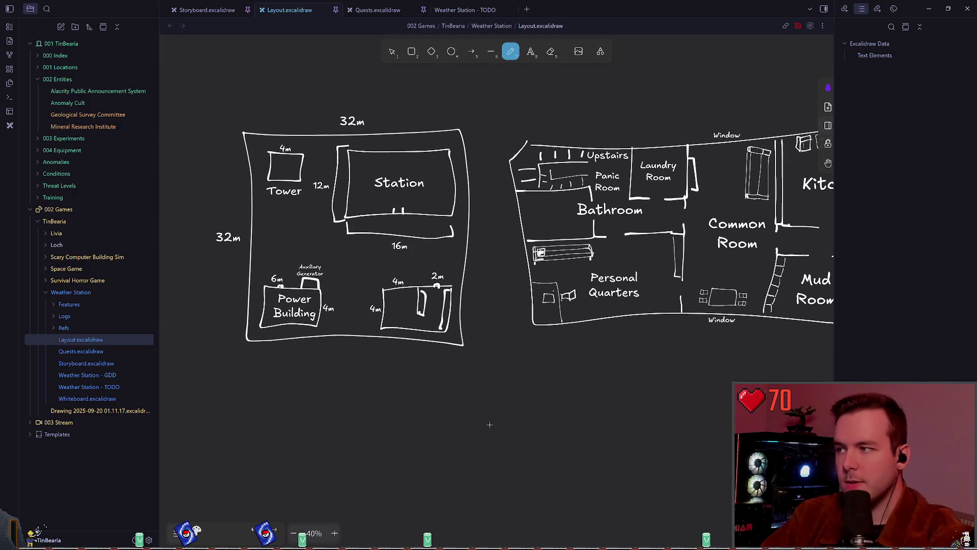
pyautogui.scroll(-3, 430, 427)
pyautogui.hscroll(-2, 377, 415)
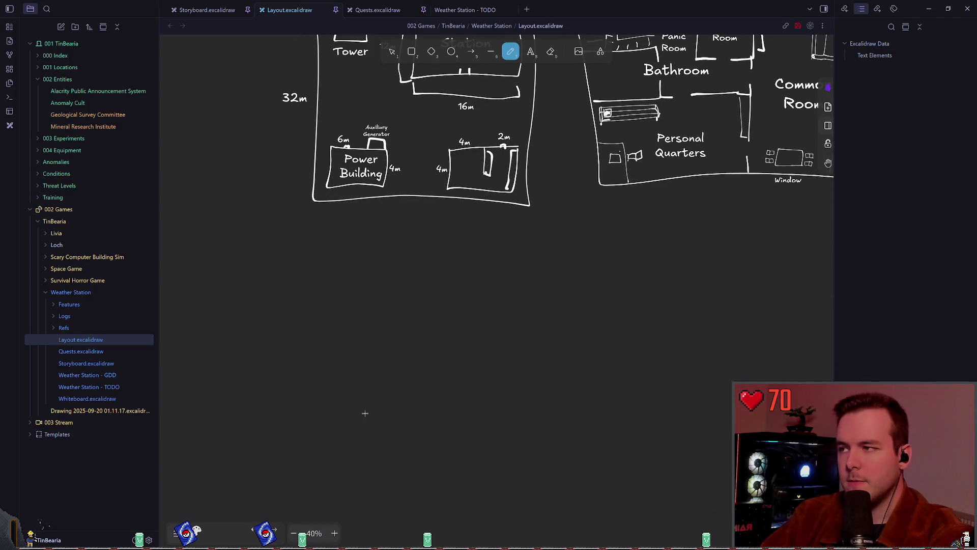
pyautogui.scroll(-5, 365, 413)
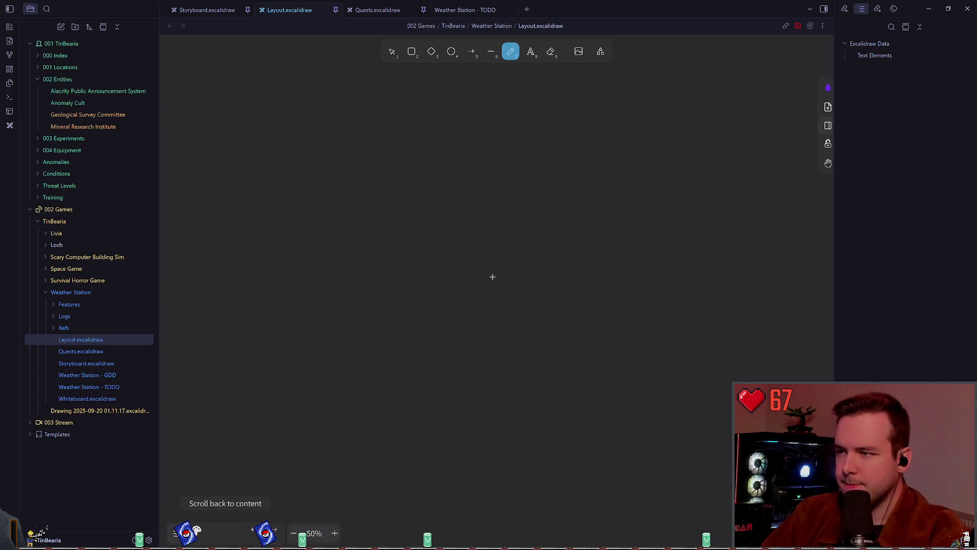
pyautogui.hotkey('shift', '1')
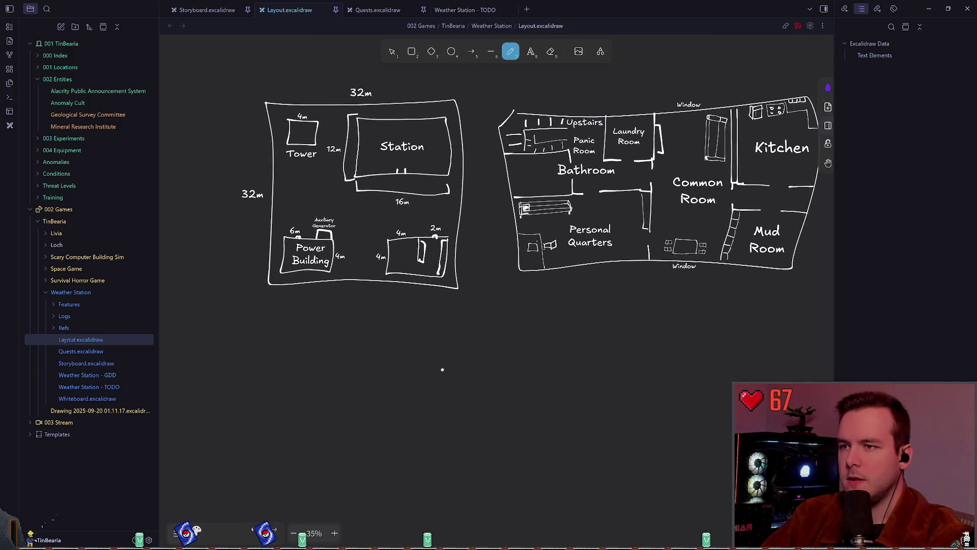
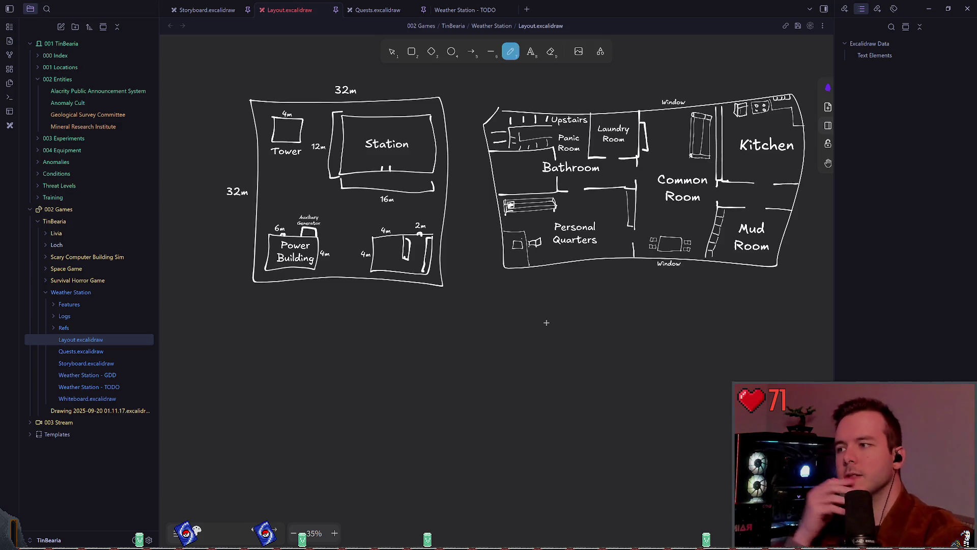
# - Pan the site layout and floor plan back into view and leave the freedraw pen with H
pyautogui.scroll(-1, 407, 326)
pyautogui.scroll(-2, 326, 269)
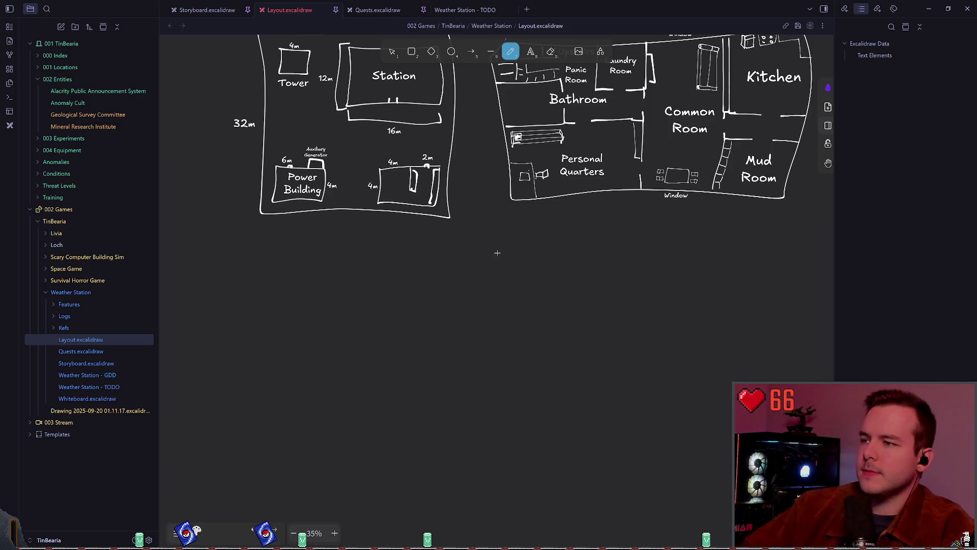
pyautogui.moveTo(543, 309)
pyautogui.mouseDown()
pyautogui.moveTo(506, 371)
pyautogui.moveTo(524, 359)
pyautogui.mouseUp()
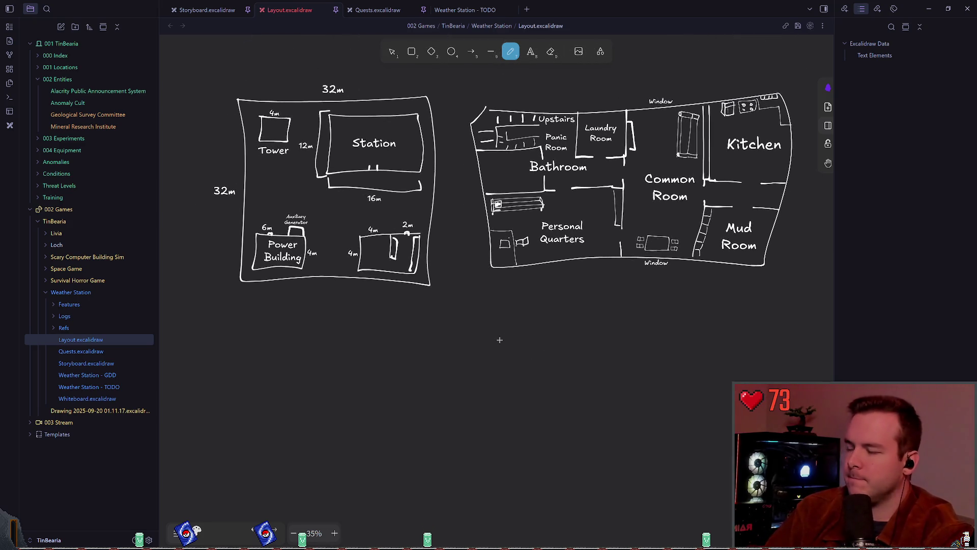
pyautogui.press('h')
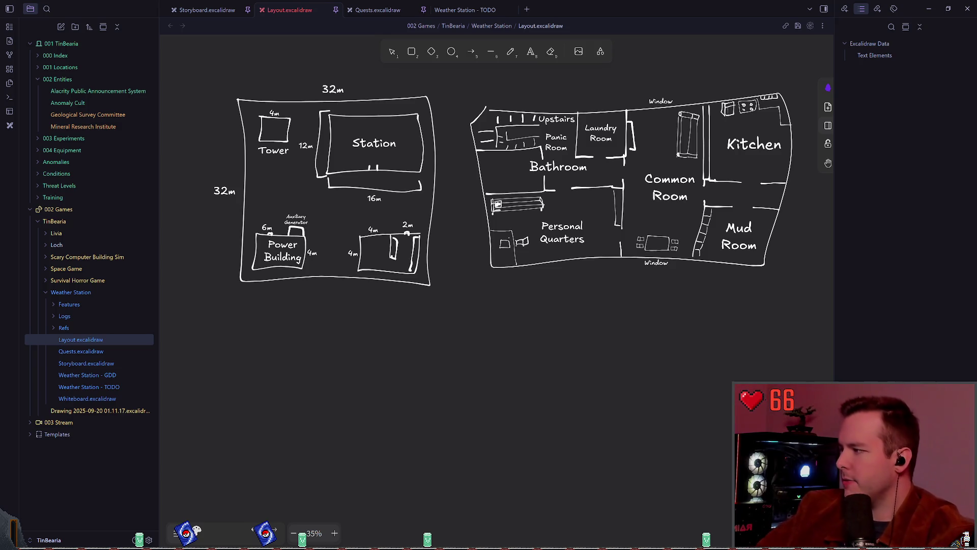
pyautogui.scroll(-1, 493, 331)
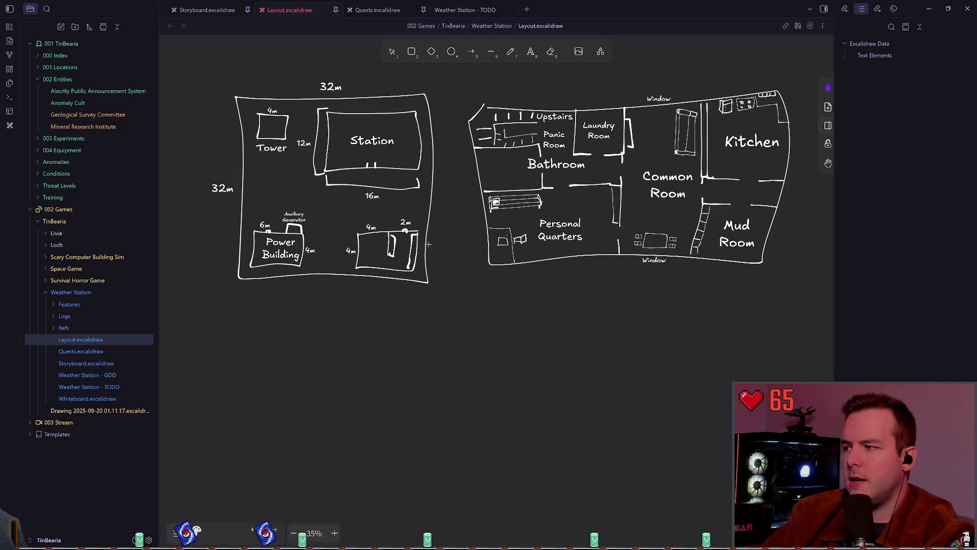
# - Scroll down to the blank canvas below the Power Building and Personal Quarters drawings
pyautogui.scroll(-2, 429, 245)
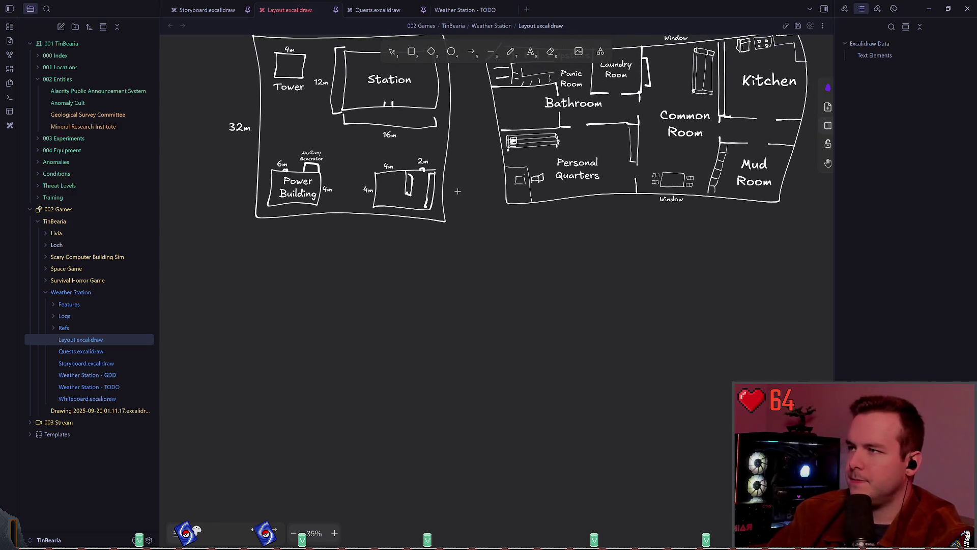
pyautogui.scroll(1, 458, 191)
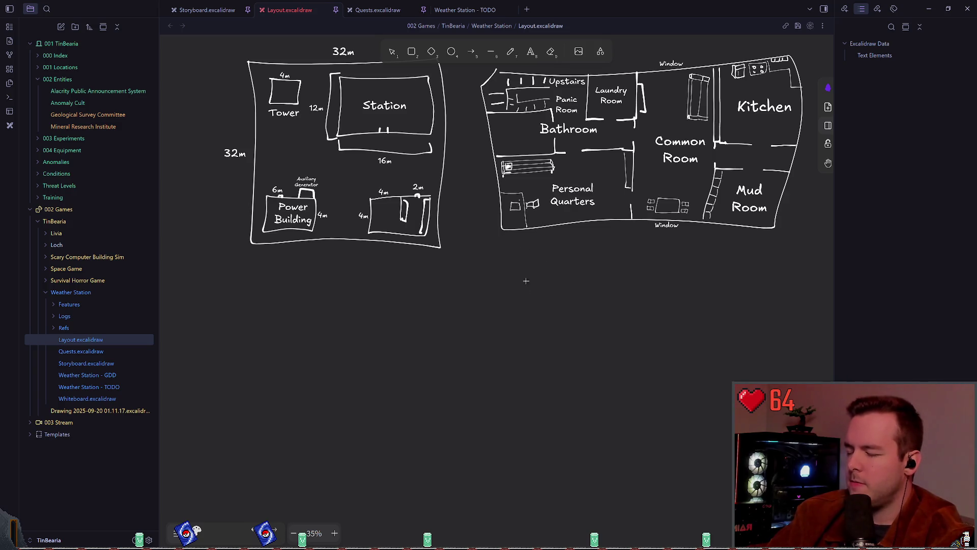
pyautogui.scroll(-2, 512, 270)
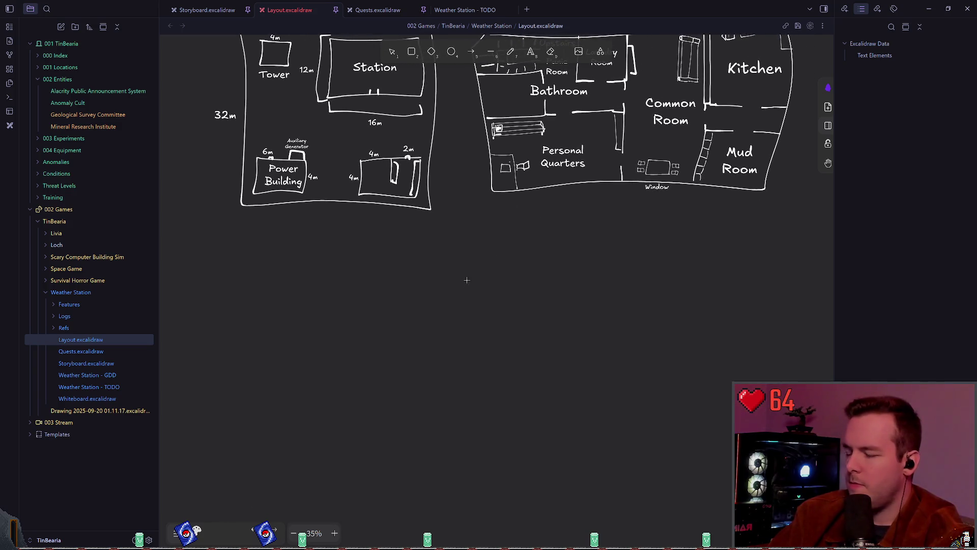
pyautogui.scroll(-1, 467, 265)
pyautogui.scroll(-1, 313, 331)
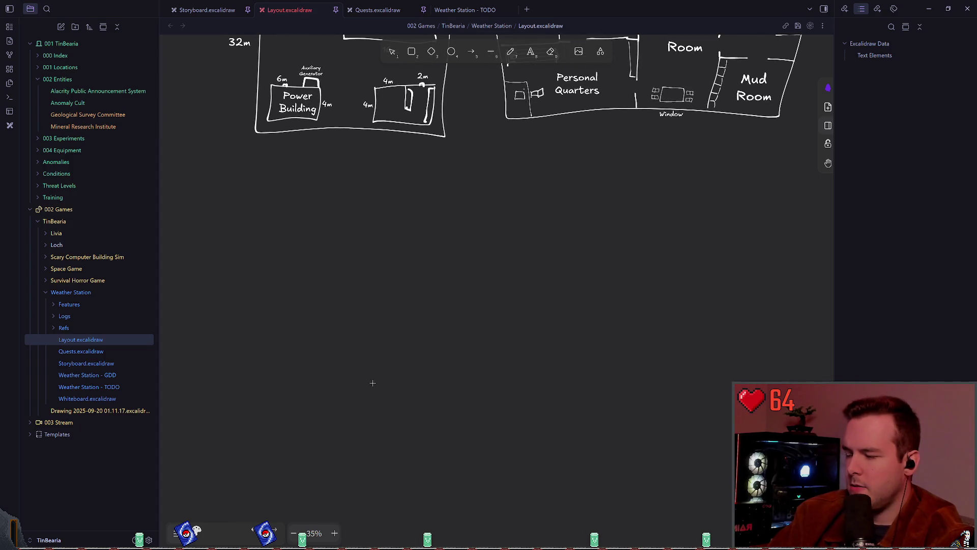
# - With the freedraw pen, try horizontal and L-shaped strokes below the site plan, undoing each
pyautogui.press('p')
pyautogui.moveTo(367, 385); pyautogui.dragTo(278, 382)
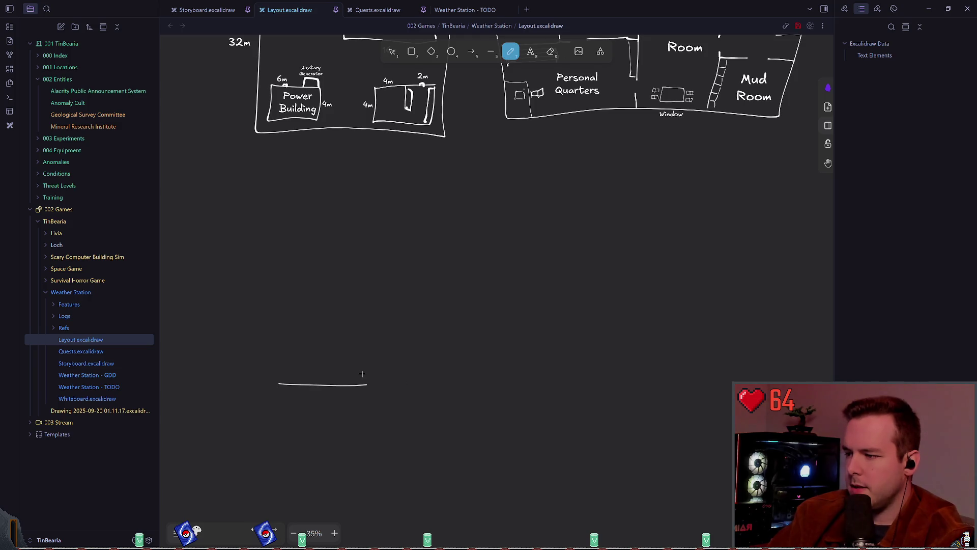
pyautogui.hotkey('ctrl', 'z')
pyautogui.moveTo(379, 377)
pyautogui.mouseDown()
pyautogui.moveTo(312, 376)
pyautogui.moveTo(316, 234)
pyautogui.mouseUp()
pyautogui.hotkey('ctrl', 'z')
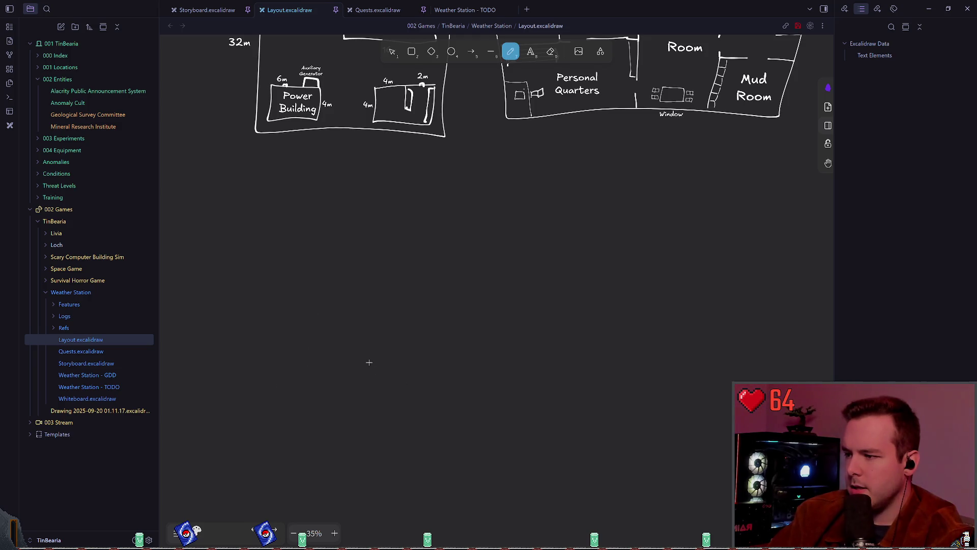
pyautogui.moveTo(379, 367)
pyautogui.mouseDown()
pyautogui.moveTo(334, 367)
pyautogui.moveTo(339, 209)
pyautogui.mouseUp()
pyautogui.hotkey('ctrl', 'z')
pyautogui.moveTo(371, 360)
pyautogui.mouseDown()
pyautogui.moveTo(301, 360)
pyautogui.moveTo(323, 203)
pyautogui.mouseUp()
pyautogui.scroll(1, 418, 334)
pyautogui.scroll(1, 418, 334)
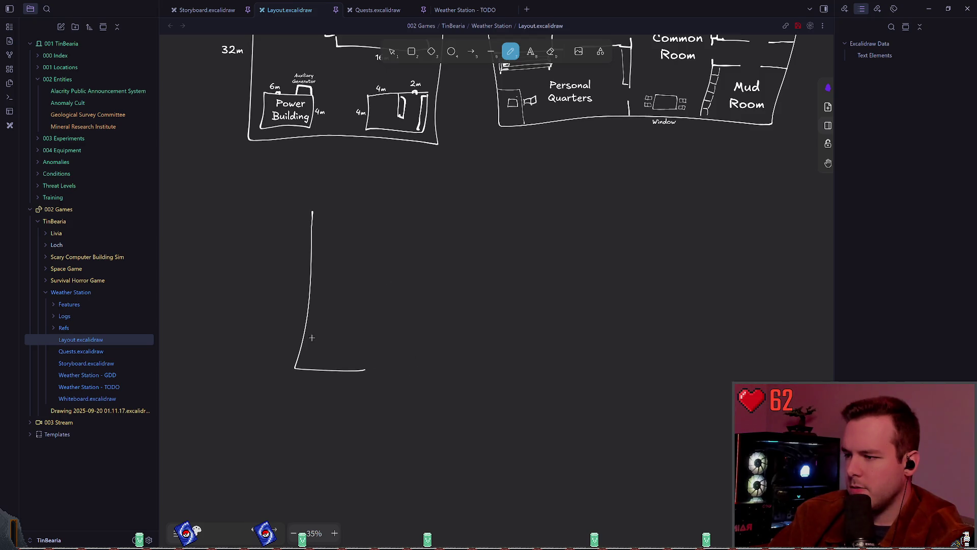
pyautogui.hotkey('ctrl', 'z')
# - Redraw the outline's bottom, left and top walls, then draw the right wall down from the top
pyautogui.moveTo(366, 373)
pyautogui.mouseDown()
pyautogui.moveTo(314, 372)
pyautogui.moveTo(314, 230)
pyautogui.moveTo(485, 226)
pyautogui.mouseUp()
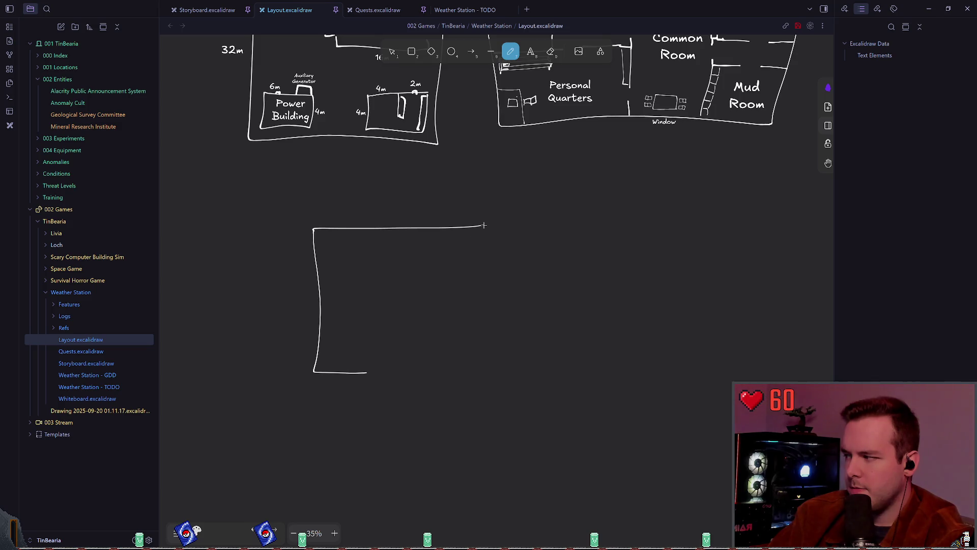
pyautogui.hscroll(-1, 465, 262)
pyautogui.scroll(2, 474, 277)
pyautogui.scroll(1, 450, 288)
pyautogui.scroll(1, 450, 288)
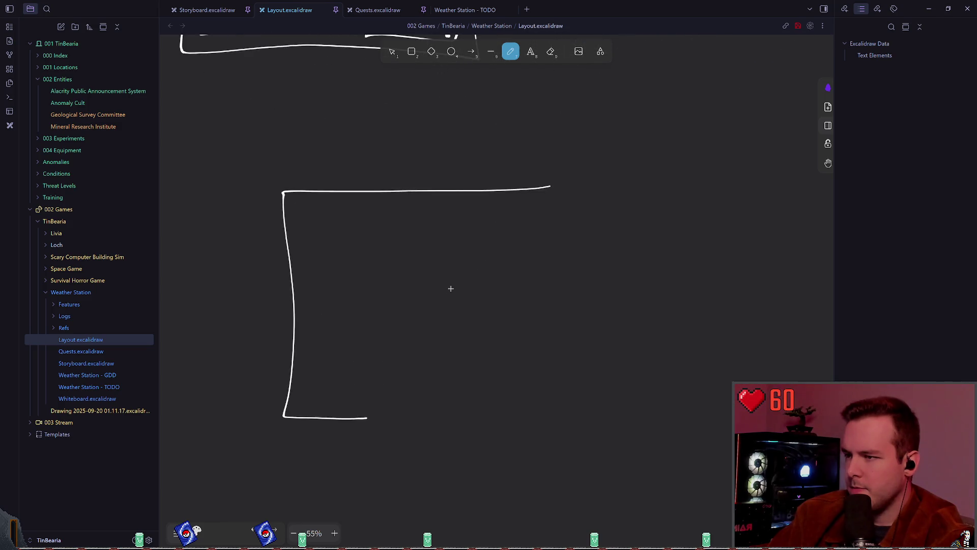
pyautogui.moveTo(550, 187); pyautogui.dragTo(536, 294)
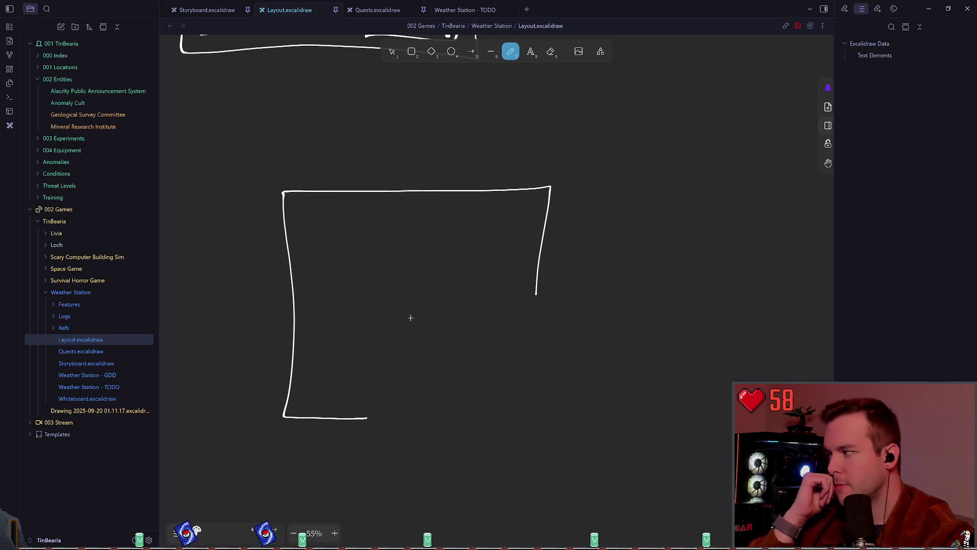
pyautogui.hscroll(-2, 440, 317)
pyautogui.scroll(-1, 441, 316)
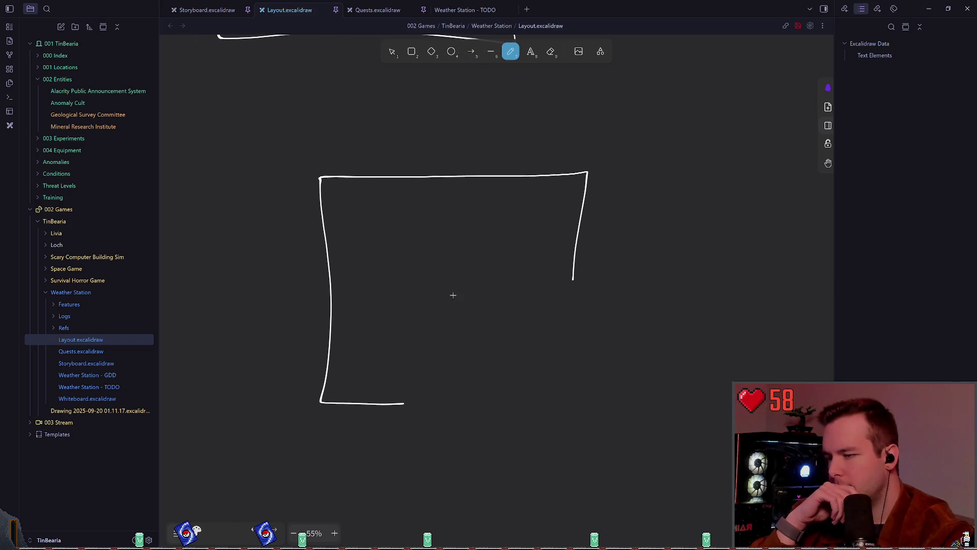
pyautogui.hscroll(1, 451, 295)
pyautogui.hscroll(1, 428, 260)
pyautogui.scroll(-1, 427, 260)
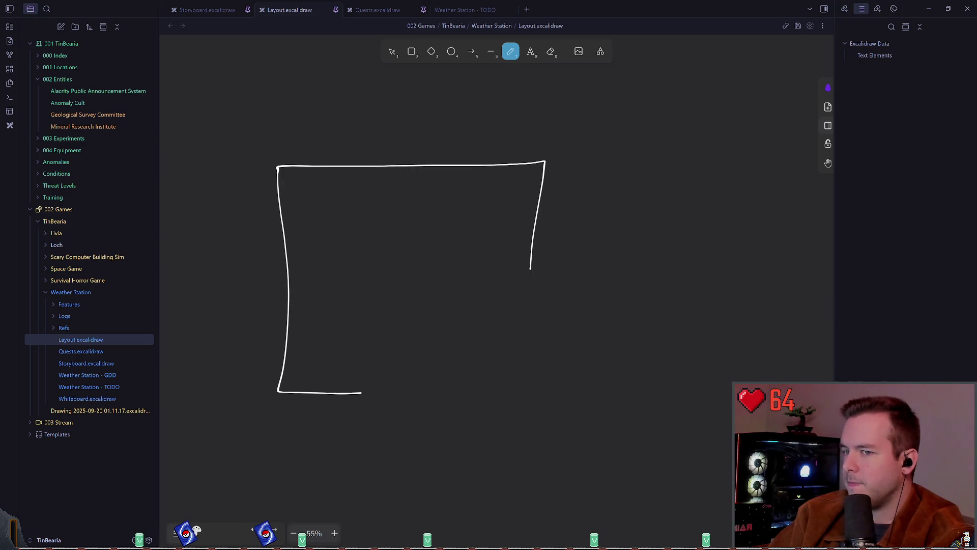
# - Extend the outline's bottom edge toward the right corner, removing a stray ellipse from the gap
pyautogui.keyDown('ctrl'); pyautogui.scroll(3, 429, 194); pyautogui.keyUp('ctrl')
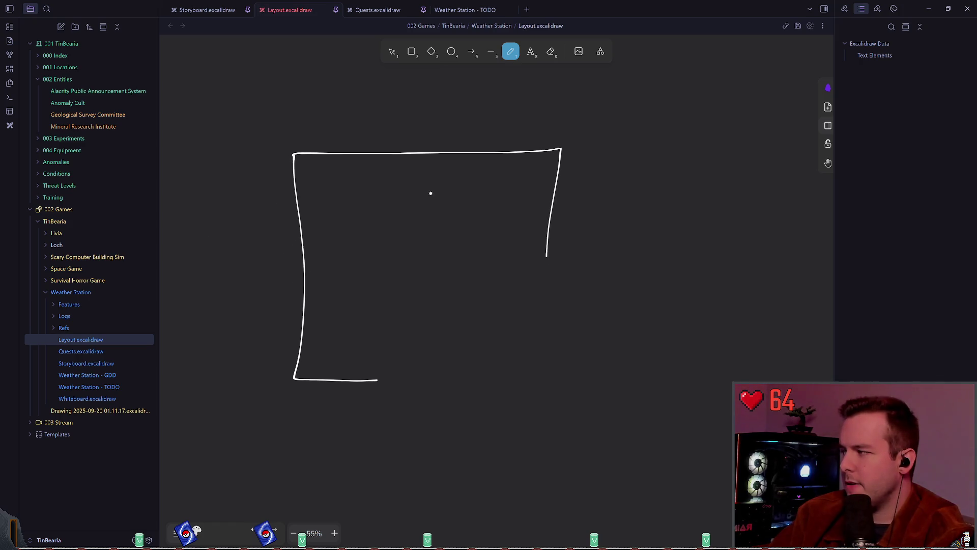
pyautogui.scroll(-1, 483, 167)
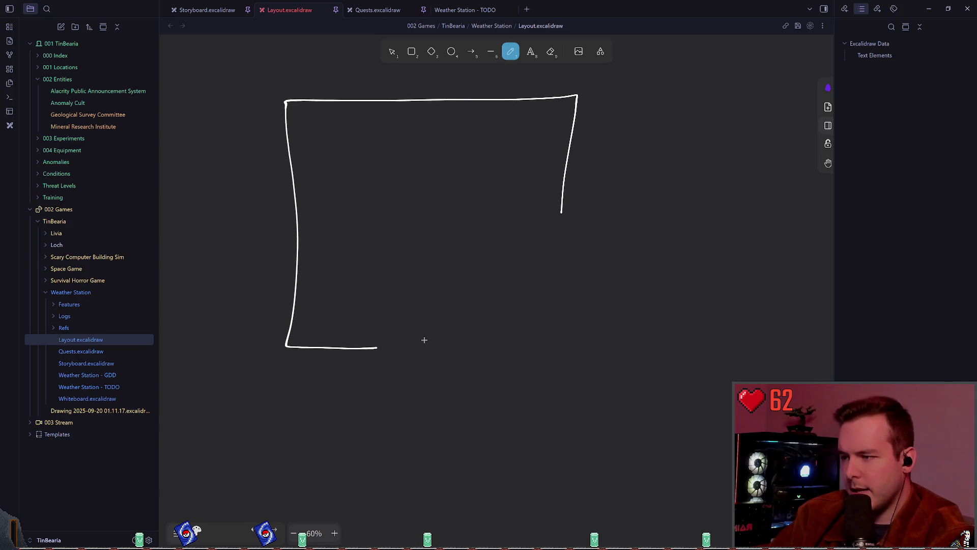
pyautogui.moveTo(416, 346)
pyautogui.mouseDown()
pyautogui.moveTo(556, 346)
pyautogui.moveTo(562, 213)
pyautogui.mouseUp()
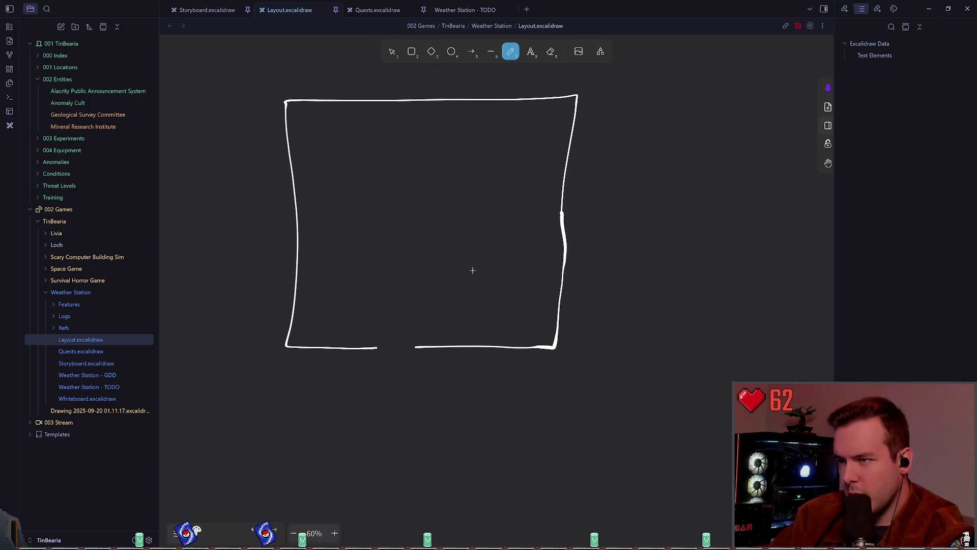
pyautogui.hscroll(-2, 484, 275)
pyautogui.scroll(-1, 484, 275)
pyautogui.keyDown('ctrl'); pyautogui.scroll(1, 497, 280); pyautogui.keyUp('ctrl')
pyautogui.moveTo(407, 316)
pyautogui.mouseDown()
pyautogui.moveTo(454, 296)
pyautogui.moveTo(449, 323)
pyautogui.mouseUp()
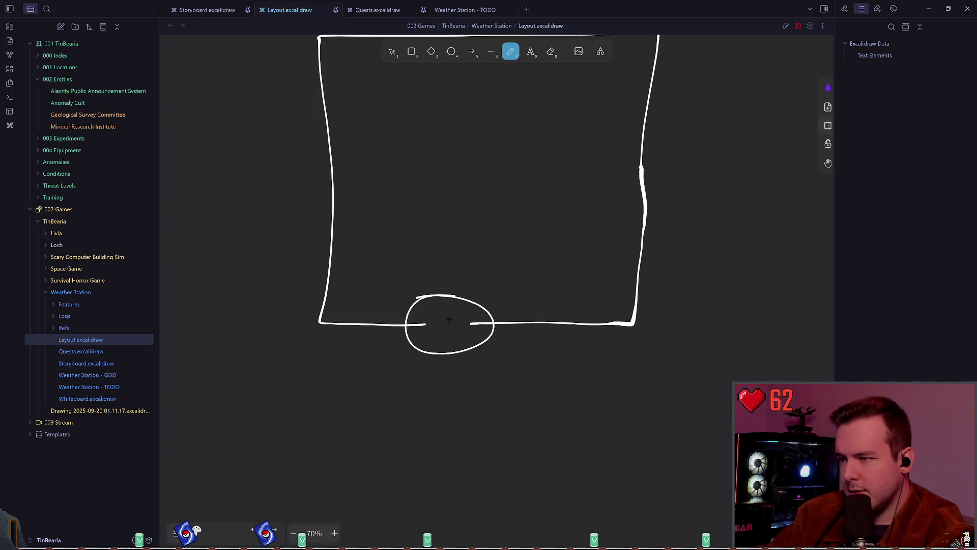
pyautogui.hotkey('ctrl', 'z')
# - Select the outline's left-and-bottom stroke and drag its handle inward to narrow the outline
pyautogui.click(392, 52)
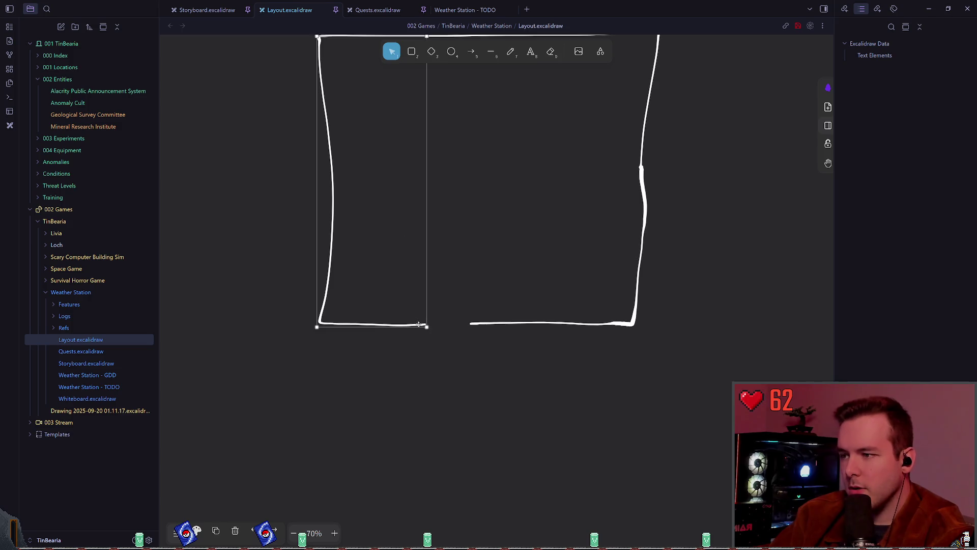
pyautogui.click(417, 325)
pyautogui.moveTo(426, 325); pyautogui.dragTo(369, 326)
pyautogui.click(454, 277)
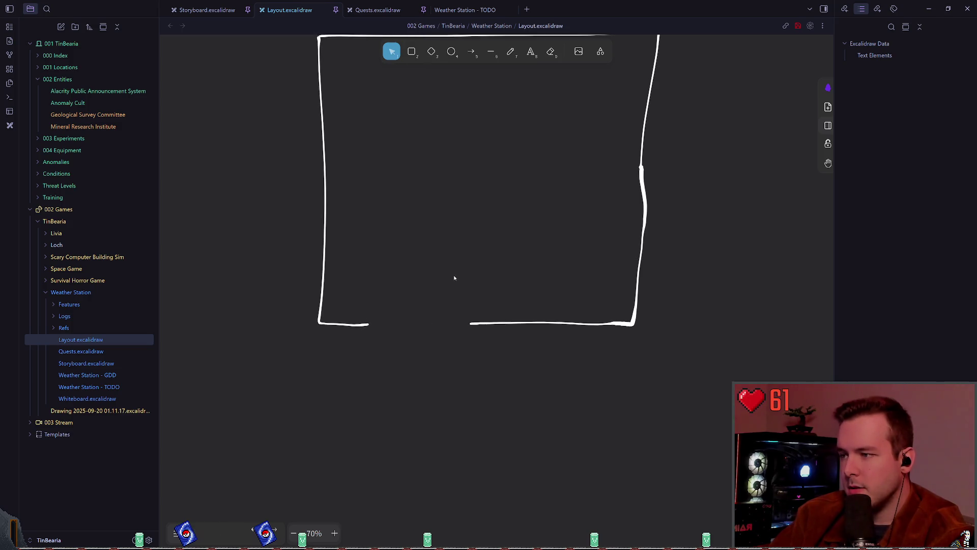
pyautogui.scroll(1, 448, 282)
pyautogui.hscroll(1, 448, 282)
pyautogui.scroll(-1, 439, 287)
pyautogui.hscroll(1, 438, 288)
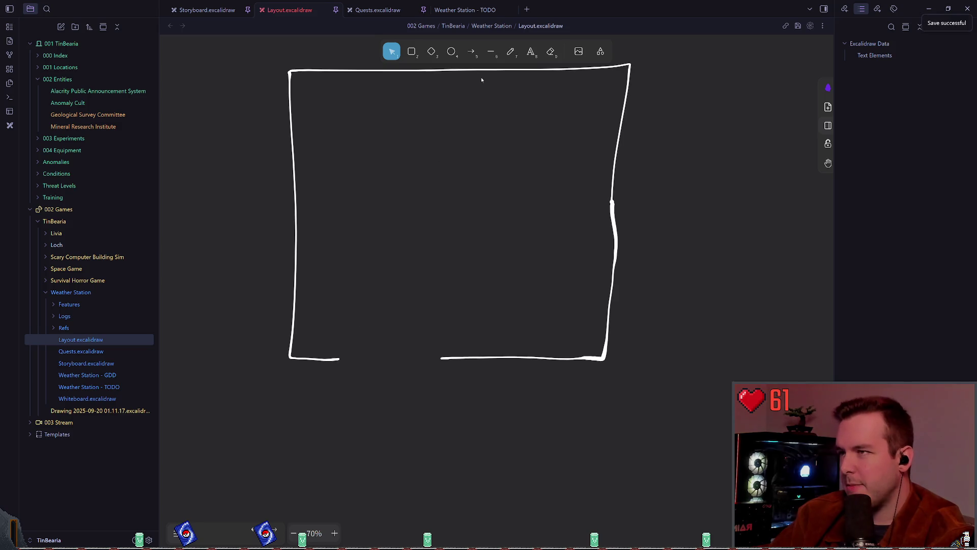
# - Draw two stacked long boxes against the right wall in the lower-right corner
pyautogui.click(517, 52)
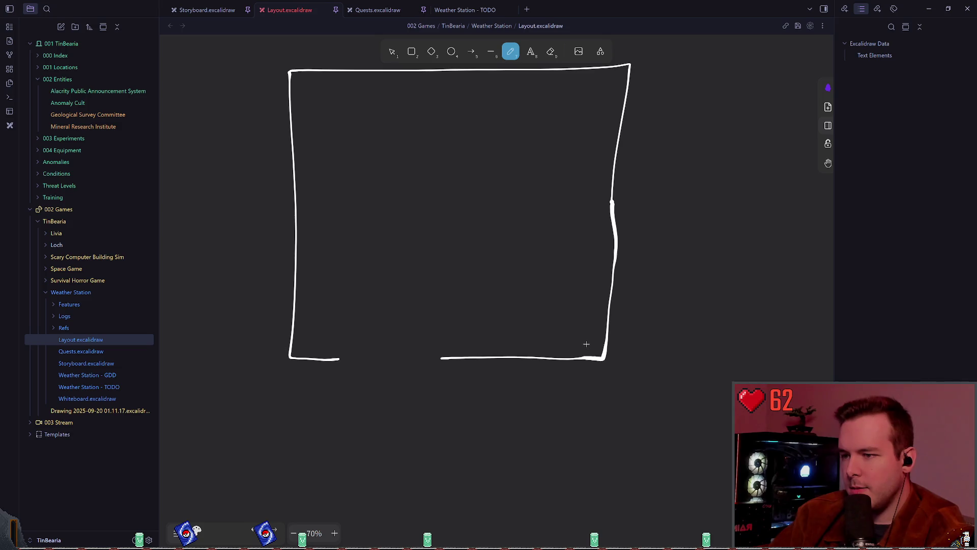
pyautogui.moveTo(592, 346)
pyautogui.mouseDown()
pyautogui.moveTo(463, 349)
pyautogui.moveTo(557, 305)
pyautogui.moveTo(590, 354)
pyautogui.mouseUp()
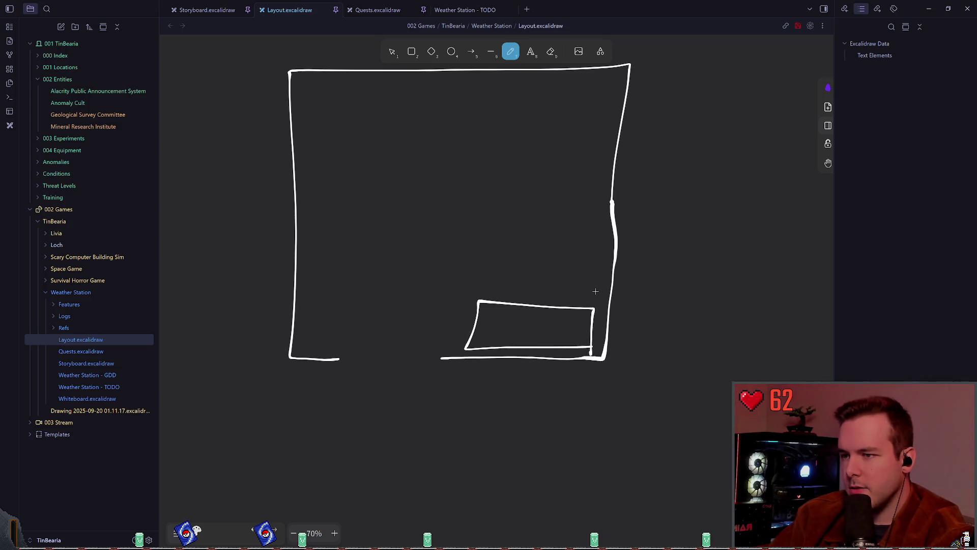
pyautogui.moveTo(595, 291)
pyautogui.mouseDown()
pyautogui.moveTo(595, 254)
pyautogui.moveTo(476, 284)
pyautogui.moveTo(596, 288)
pyautogui.mouseUp()
pyautogui.scroll(1, 496, 263)
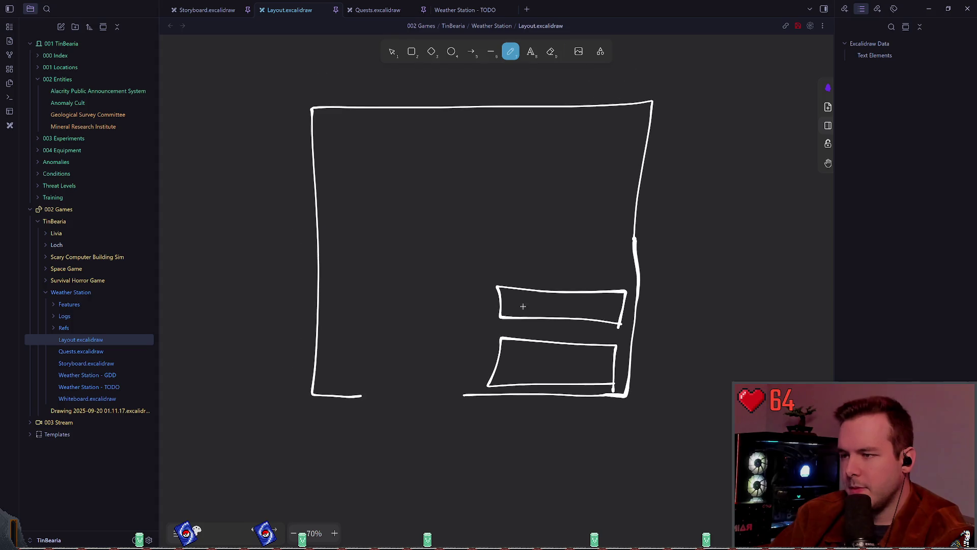
pyautogui.scroll(1, 530, 287)
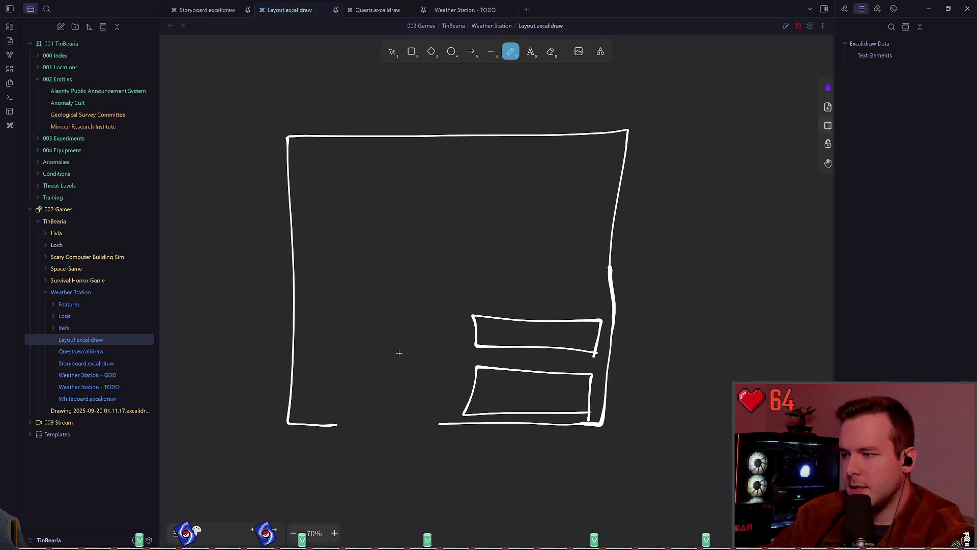
# - Try vertical strokes and a narrow box near the doorway, undoing and deleting them
pyautogui.moveTo(355, 412); pyautogui.dragTo(362, 341)
pyautogui.hotkey('ctrl', 'z')
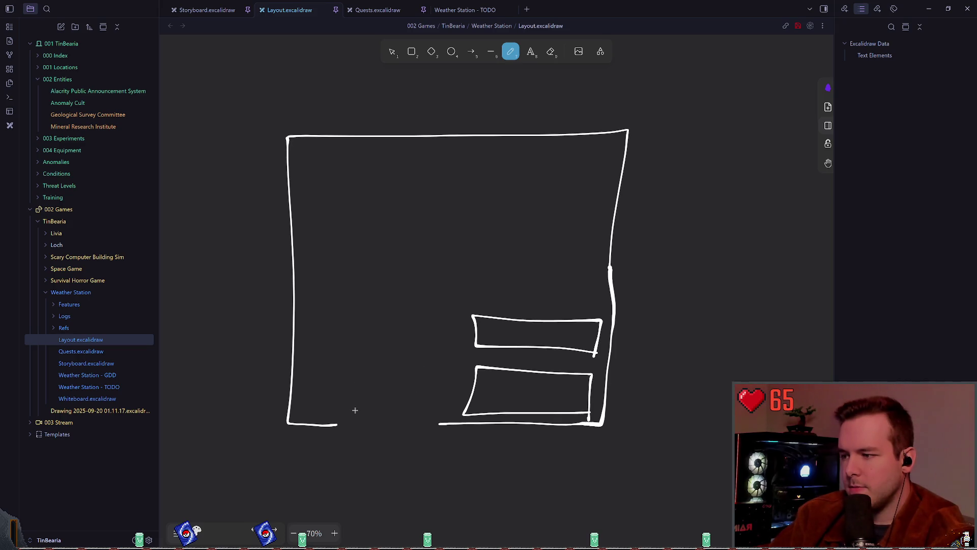
pyautogui.moveTo(356, 411)
pyautogui.mouseDown()
pyautogui.moveTo(361, 345)
pyautogui.moveTo(356, 410)
pyautogui.moveTo(366, 407)
pyautogui.moveTo(360, 342)
pyautogui.moveTo(371, 359)
pyautogui.moveTo(351, 416)
pyautogui.mouseUp()
pyautogui.hotkey('ctrl', 'z')
pyautogui.hotkey('ctrl', 'z')
pyautogui.hotkey('ctrl', 'z')
pyautogui.moveTo(363, 339)
pyautogui.mouseDown()
pyautogui.moveTo(361, 407)
pyautogui.moveTo(382, 409)
pyautogui.moveTo(377, 337)
pyautogui.moveTo(362, 339)
pyautogui.moveTo(378, 370)
pyautogui.moveTo(411, 344)
pyautogui.mouseUp()
pyautogui.click(392, 51)
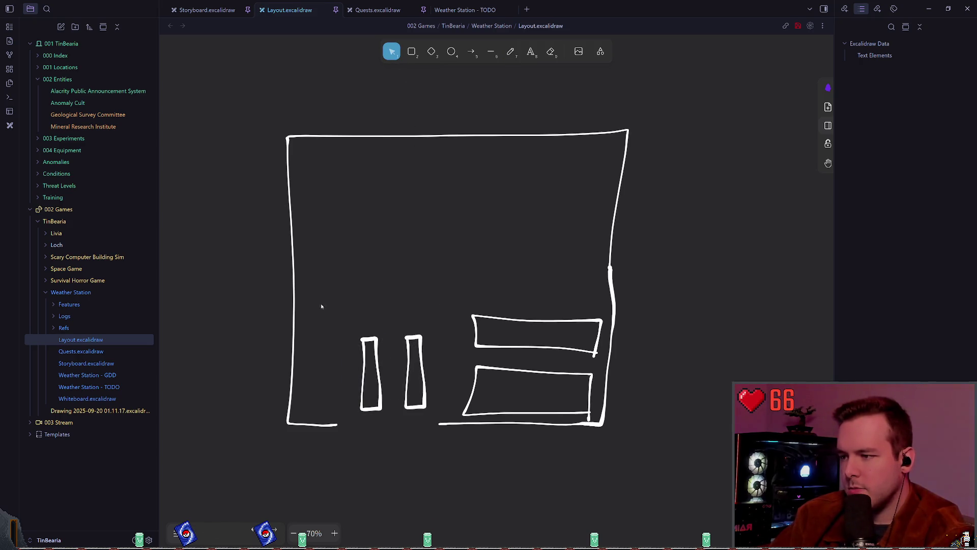
pyautogui.press('Delete')
pyautogui.press('Delete')
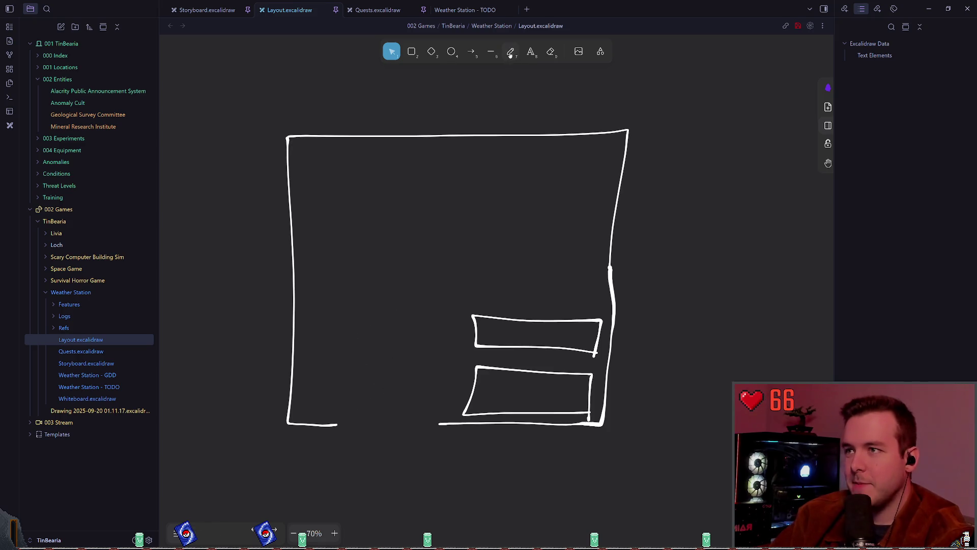
# - Outline a small room off the right wall above the boxes and mark a short line inside
pyautogui.press('7')
pyautogui.hscroll(2, 458, 221)
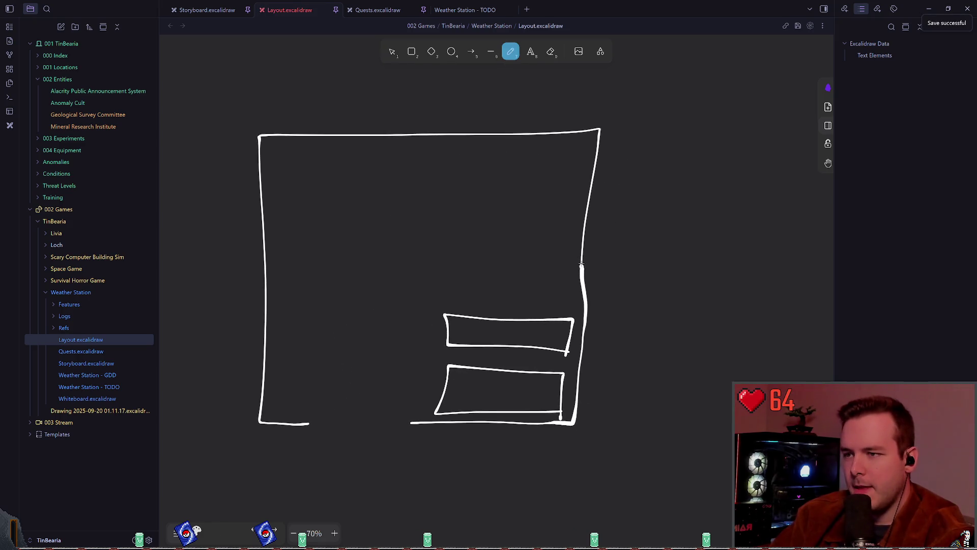
pyautogui.moveTo(582, 281); pyautogui.dragTo(478, 275)
pyautogui.hotkey('ctrl', 'z')
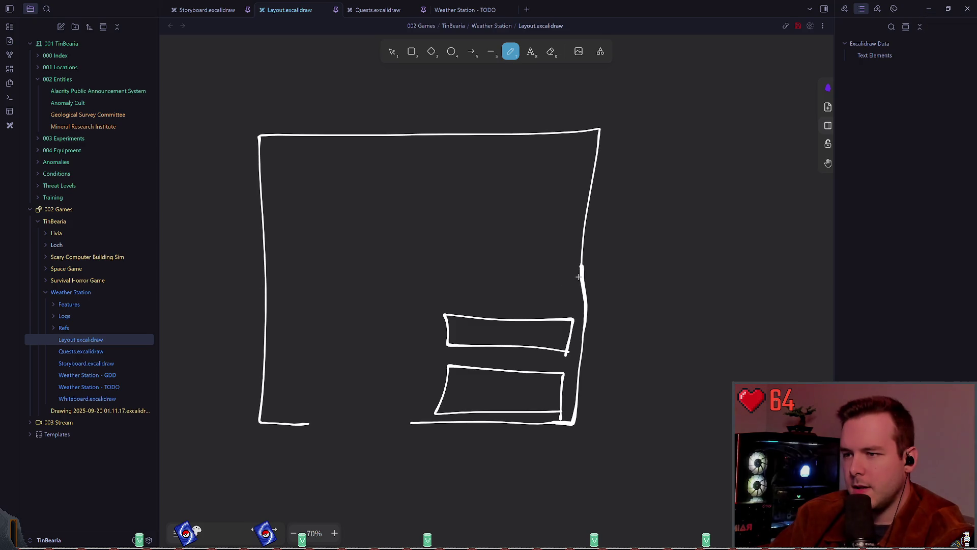
pyautogui.moveTo(582, 277)
pyautogui.mouseDown()
pyautogui.moveTo(513, 277)
pyautogui.moveTo(530, 211)
pyautogui.moveTo(581, 216)
pyautogui.mouseUp()
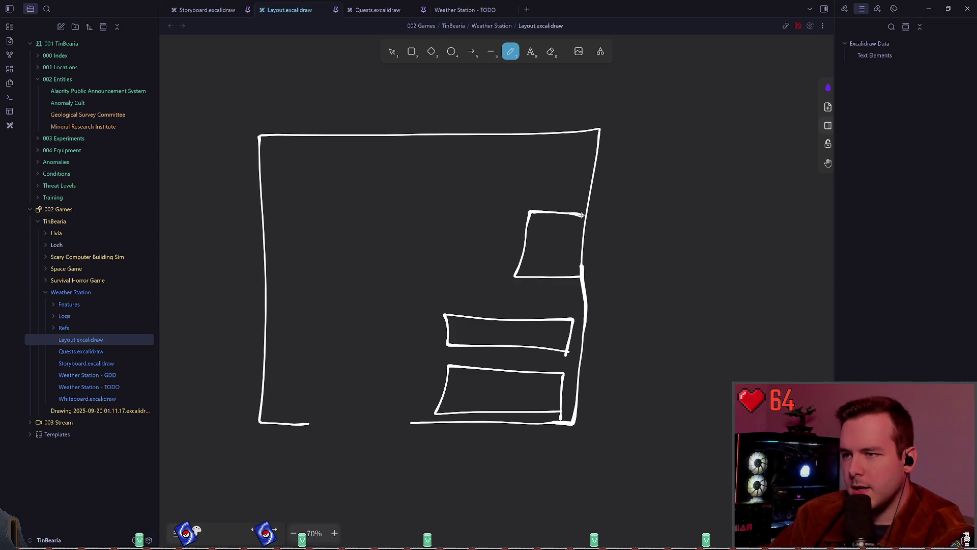
pyautogui.moveTo(526, 238)
pyautogui.mouseDown()
pyautogui.moveTo(542, 237)
pyautogui.moveTo(540, 250)
pyautogui.moveTo(542, 237)
pyautogui.mouseUp()
# - Try extra walls up to the top wall and across to the left wall, then undo both
pyautogui.scroll(1, 534, 302)
pyautogui.scroll(2, 534, 302)
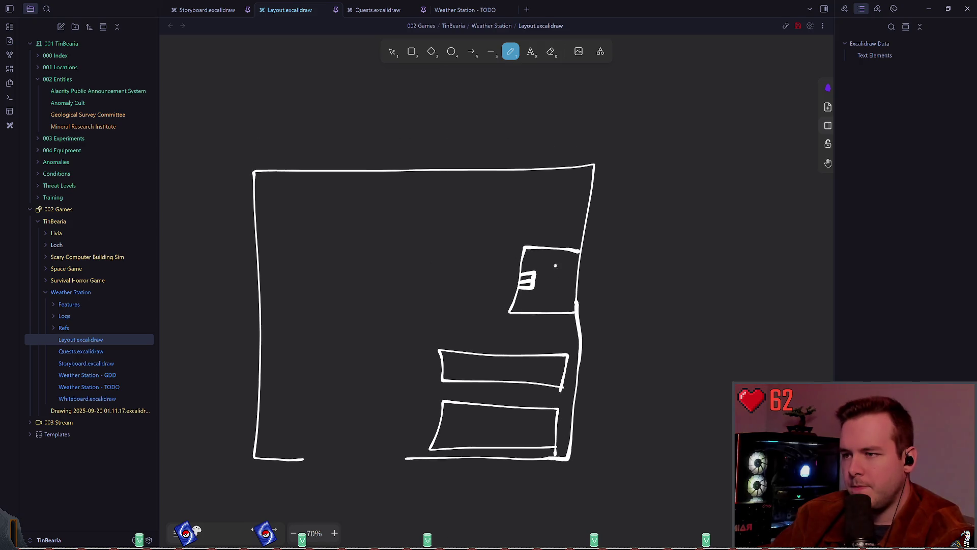
pyautogui.scroll(1, 521, 273)
pyautogui.scroll(1, 521, 272)
pyautogui.hscroll(-1, 521, 273)
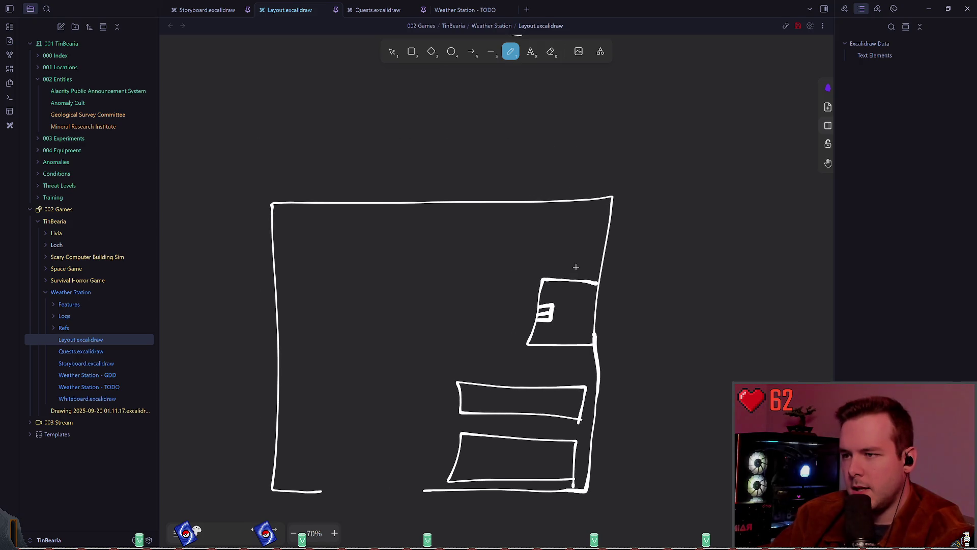
pyautogui.moveTo(542, 279); pyautogui.dragTo(548, 203)
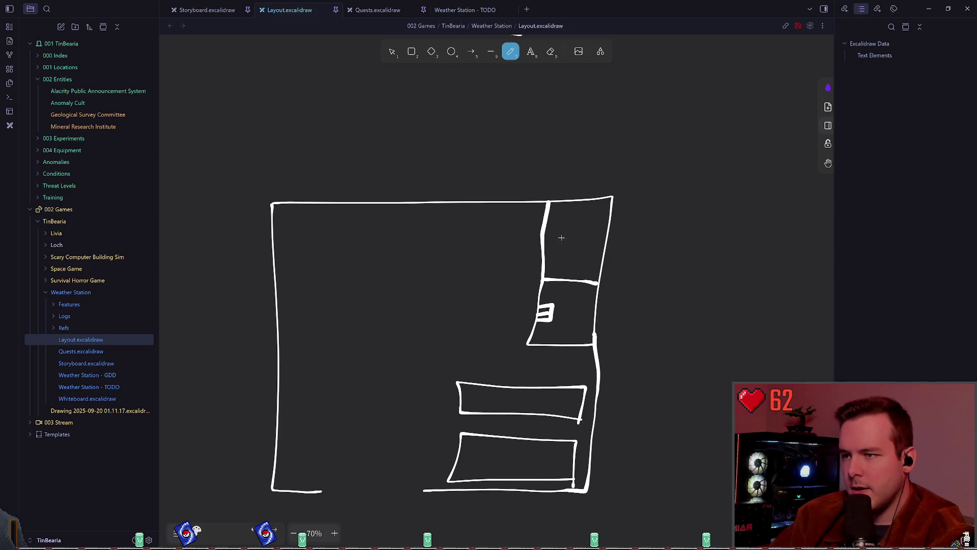
pyautogui.scroll(-2, 517, 249)
pyautogui.hscroll(-1, 517, 249)
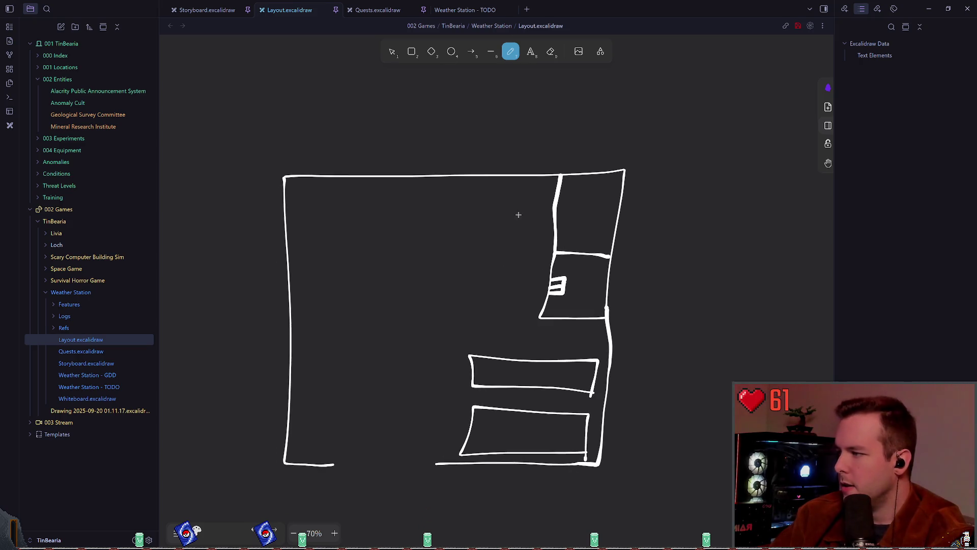
pyautogui.moveTo(553, 254); pyautogui.dragTo(287, 255)
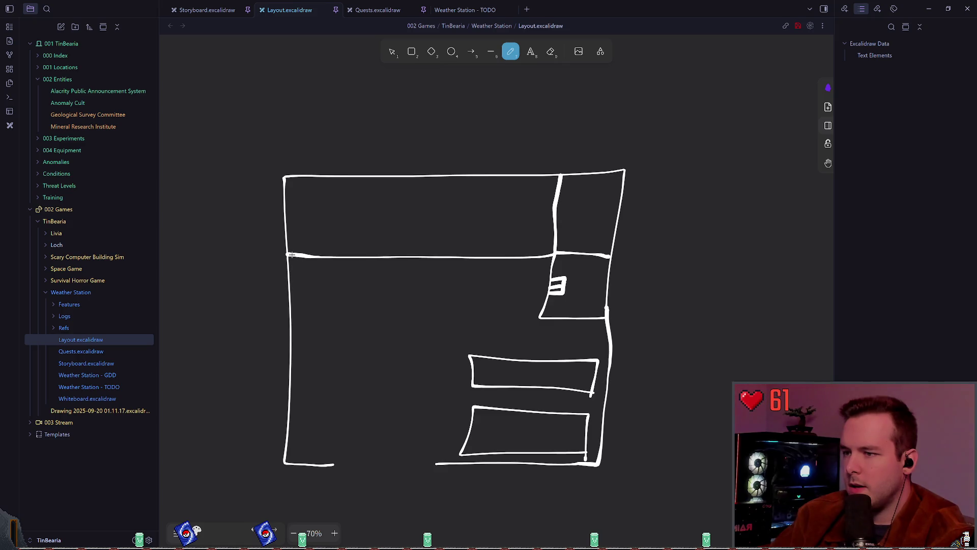
pyautogui.hotkey('ctrl', 'z')
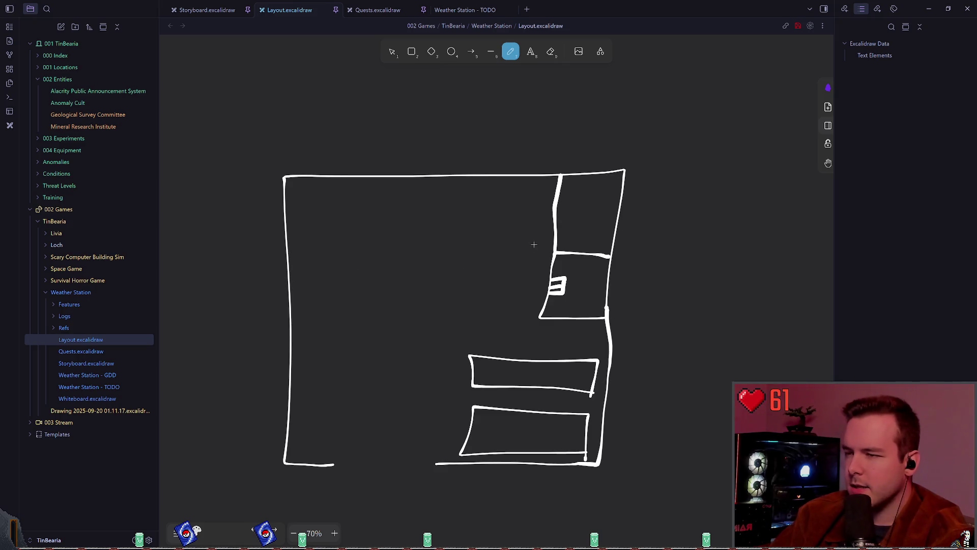
pyautogui.hotkey('ctrl', 'z')
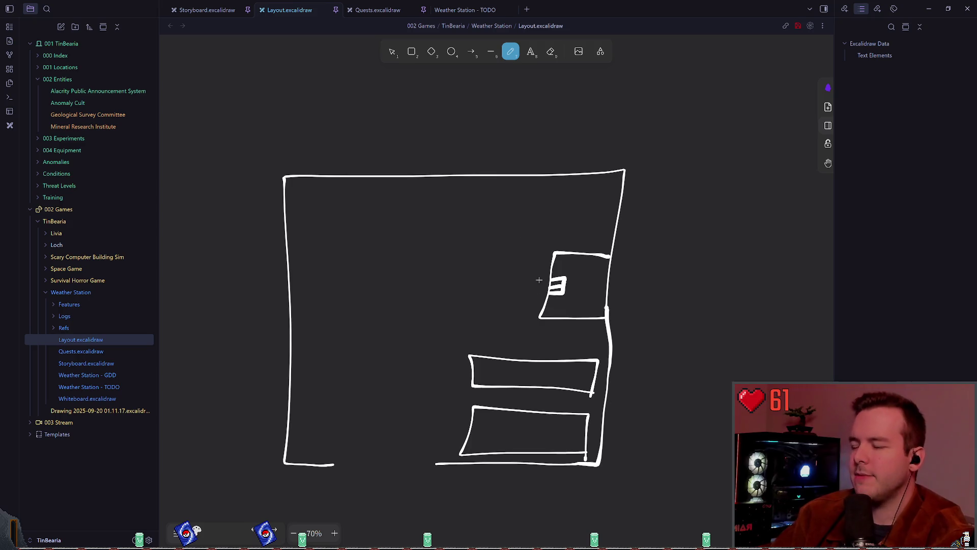
pyautogui.press('1')
pyautogui.scroll(-2, 448, 227)
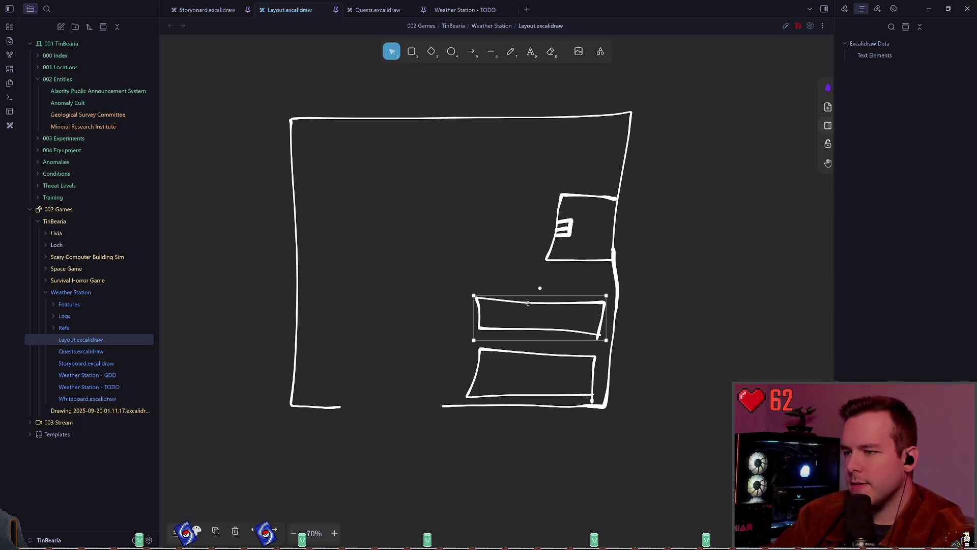
# - Delete both stacked long boxes, leaving only the small striped box on the right wall
pyautogui.moveTo(526, 300)
pyautogui.mouseDown()
pyautogui.moveTo(342, 277)
pyautogui.moveTo(307, 286)
pyautogui.moveTo(312, 275)
pyautogui.mouseUp()
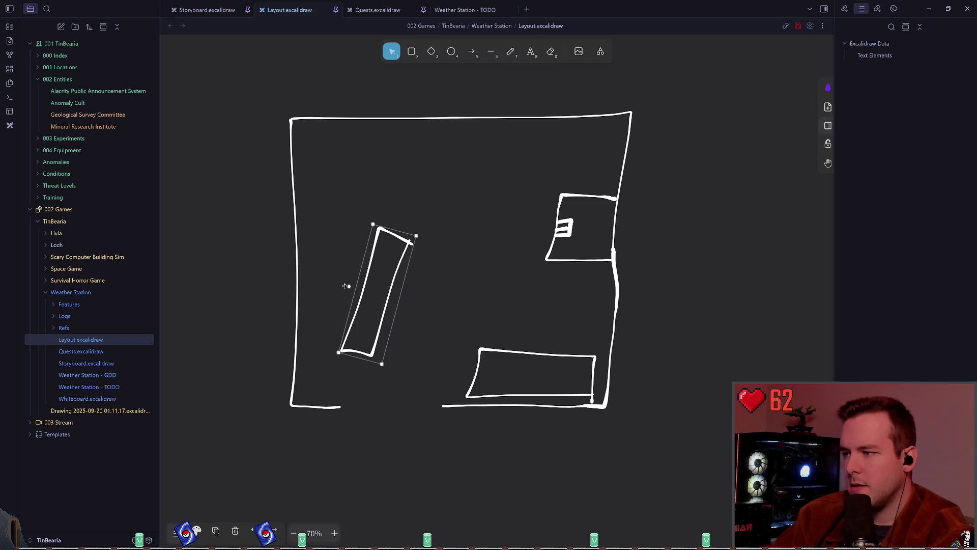
pyautogui.press('Delete')
pyautogui.click(509, 351)
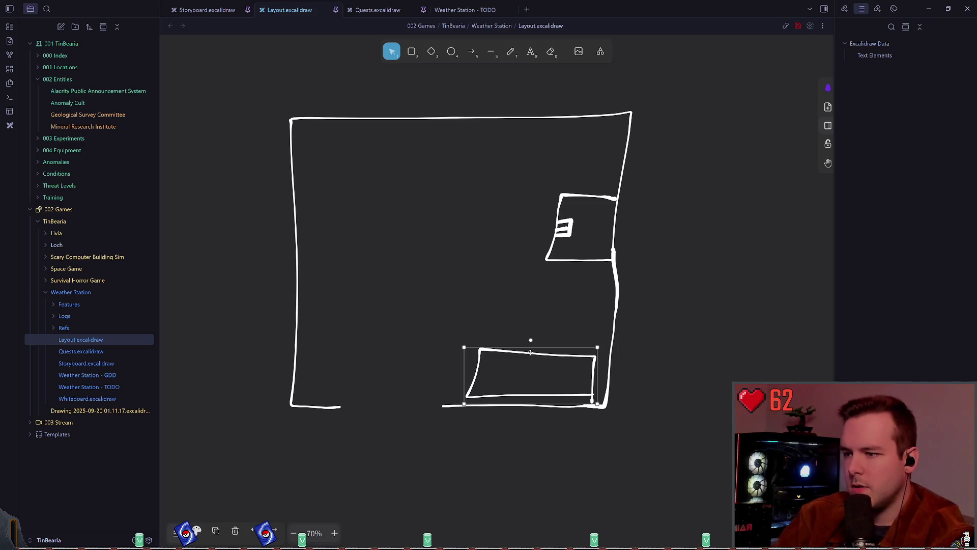
pyautogui.press('Delete')
pyautogui.press('7')
pyautogui.moveTo(363, 214)
pyautogui.mouseDown()
pyautogui.moveTo(419, 215)
pyautogui.moveTo(402, 215)
pyautogui.mouseUp()
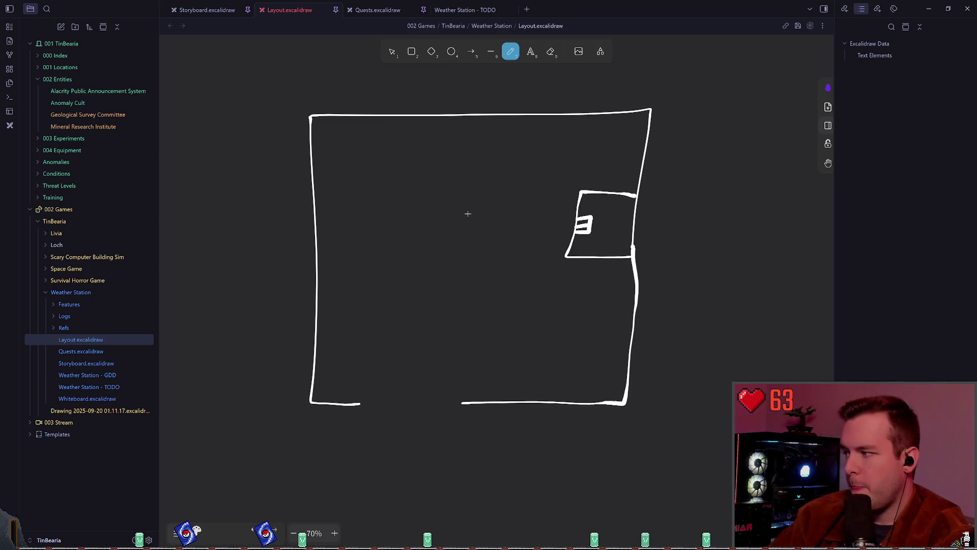
# - Switch to selection with V and marquee-select the small room sketch on the right wall
pyautogui.press('v')
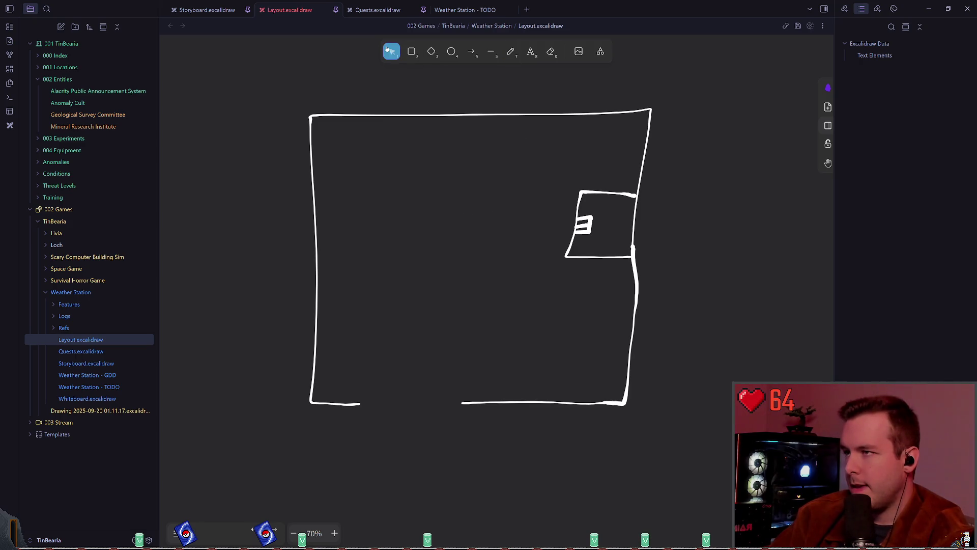
pyautogui.moveTo(552, 179); pyautogui.dragTo(655, 291)
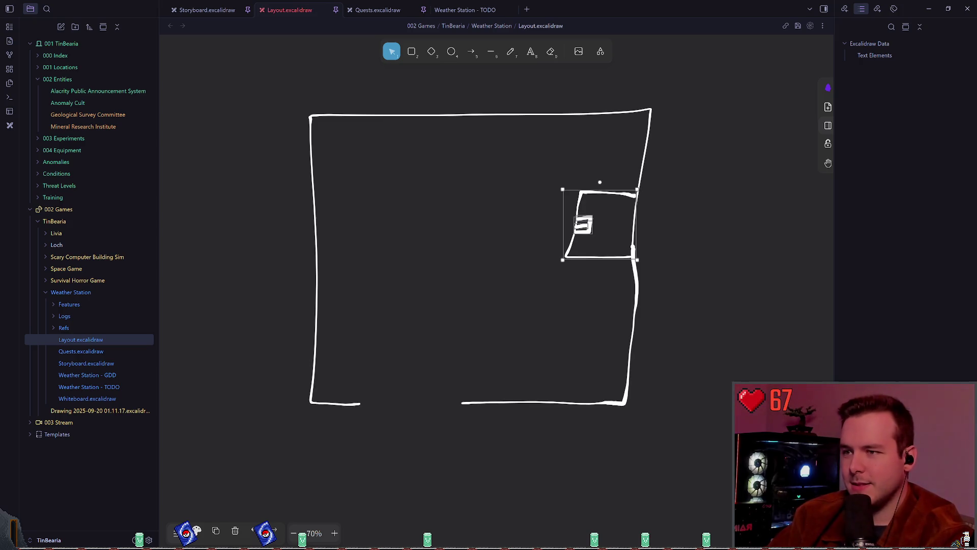
# - Rotate the small room 90°, delete its outline, and move the striped mark to the upper left
pyautogui.moveTo(600, 182)
pyautogui.mouseDown()
pyautogui.moveTo(554, 188)
pyautogui.moveTo(511, 227)
pyautogui.mouseUp()
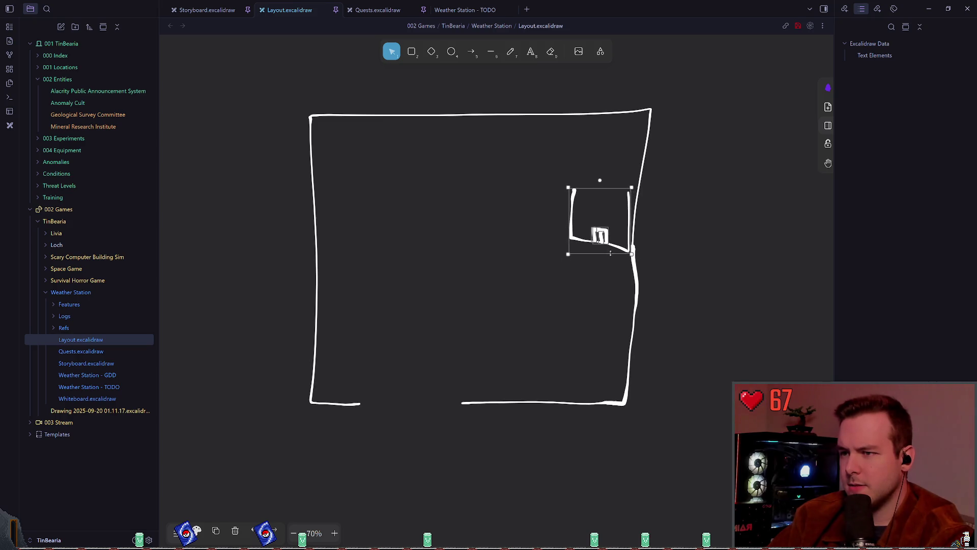
pyautogui.click(520, 199)
pyautogui.click(565, 232)
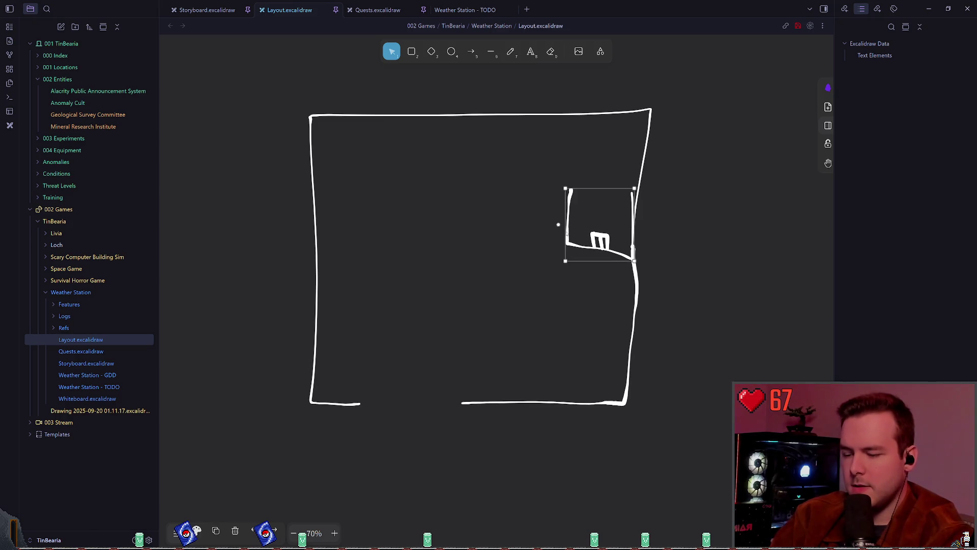
pyautogui.press('Delete')
pyautogui.click(602, 241)
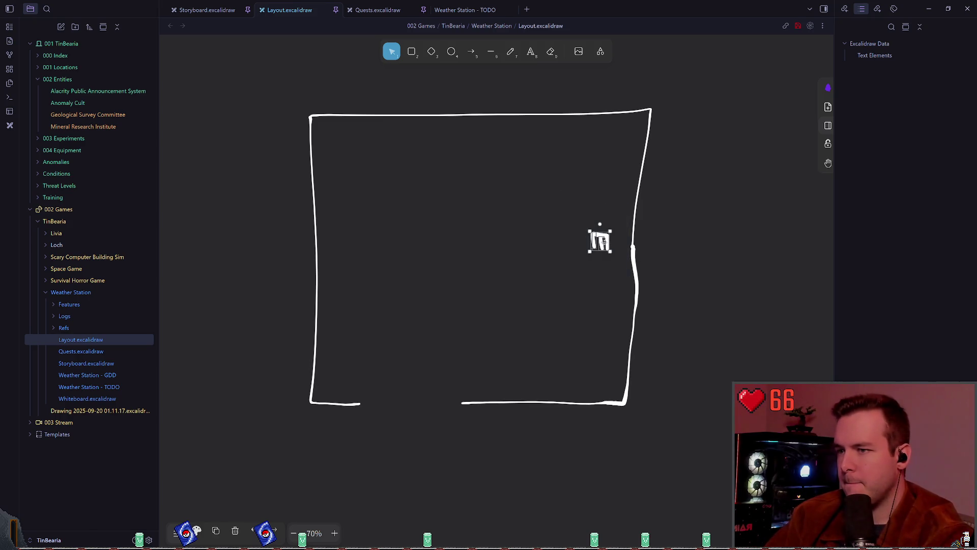
pyautogui.moveTo(601, 241)
pyautogui.mouseDown()
pyautogui.moveTo(384, 199)
pyautogui.moveTo(370, 182)
pyautogui.mouseUp()
pyautogui.click(511, 51)
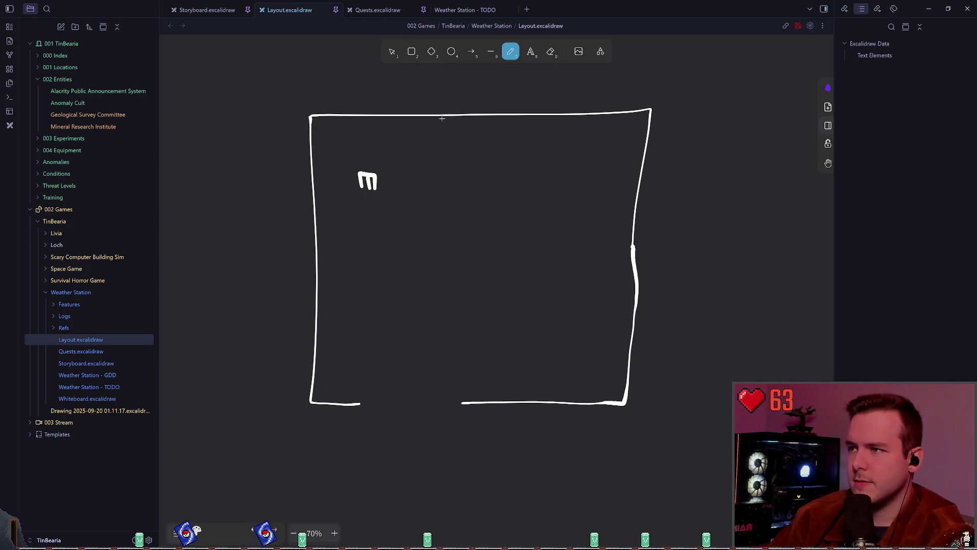
# - Draw a three-sided room down from the top wall and move the fixture mark to its bottom centre
pyautogui.moveTo(441, 117)
pyautogui.mouseDown()
pyautogui.moveTo(433, 171)
pyautogui.moveTo(510, 182)
pyautogui.moveTo(516, 113)
pyautogui.mouseUp()
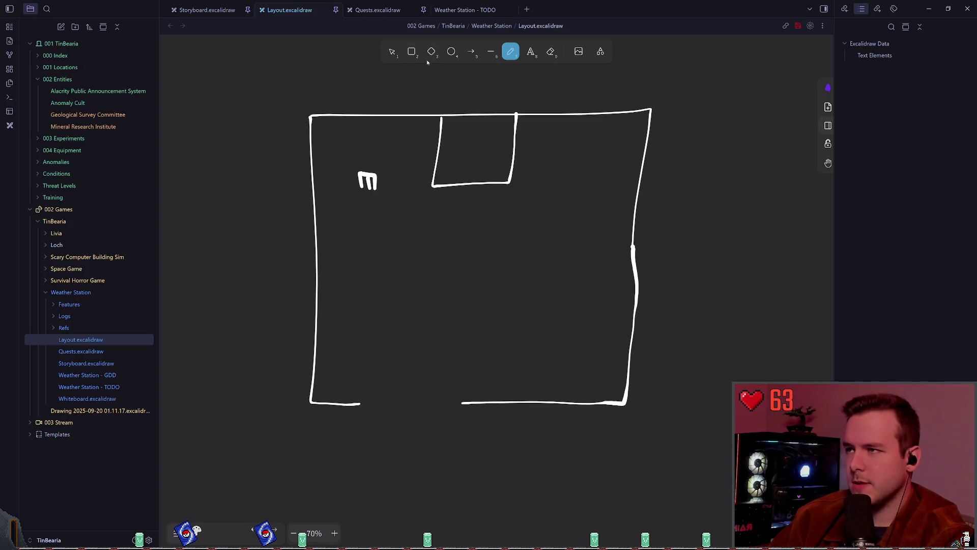
pyautogui.click(392, 51)
pyautogui.moveTo(358, 138)
pyautogui.mouseDown()
pyautogui.moveTo(390, 193)
pyautogui.moveTo(490, 172)
pyautogui.mouseUp()
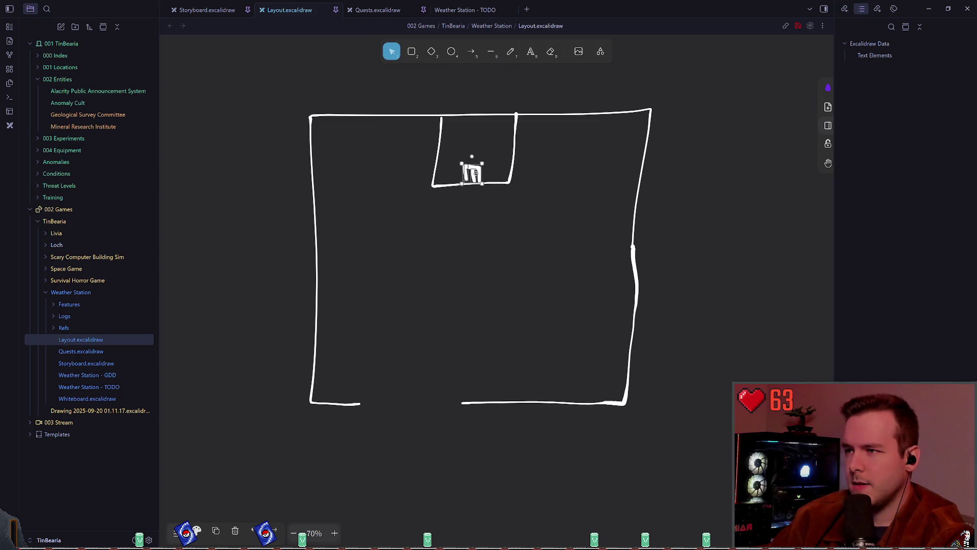
pyautogui.click(480, 238)
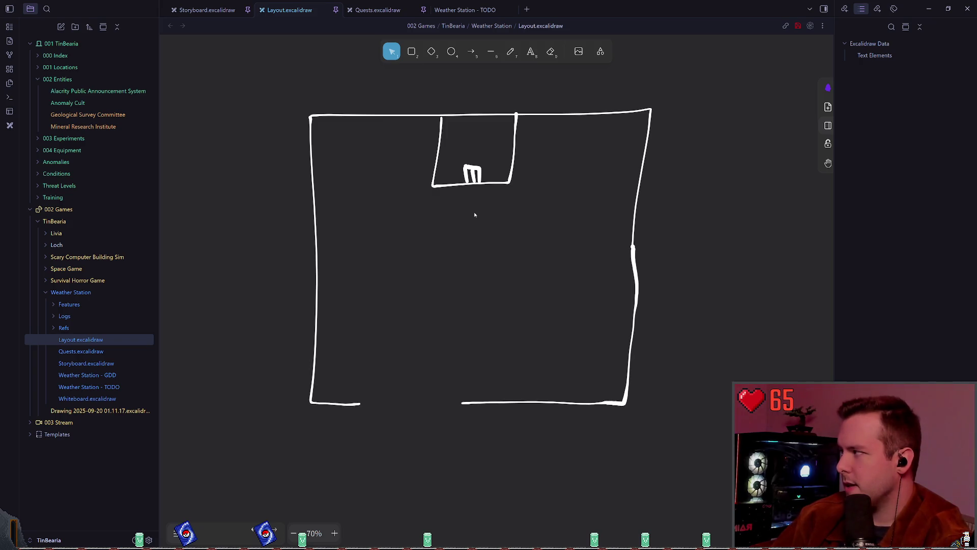
# - Select and deselect the fixture mark and the top room's outline to check their placement
pyautogui.click(509, 53)
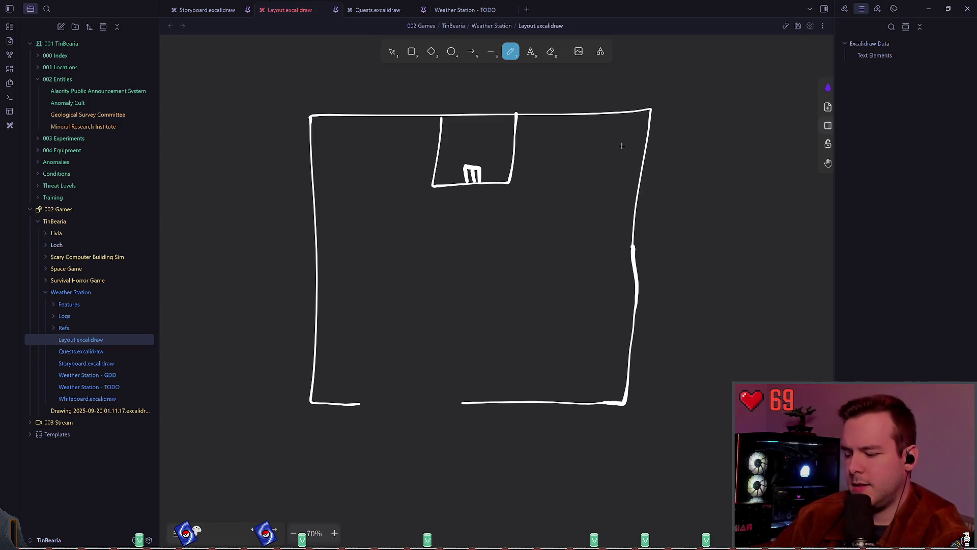
pyautogui.click(397, 50)
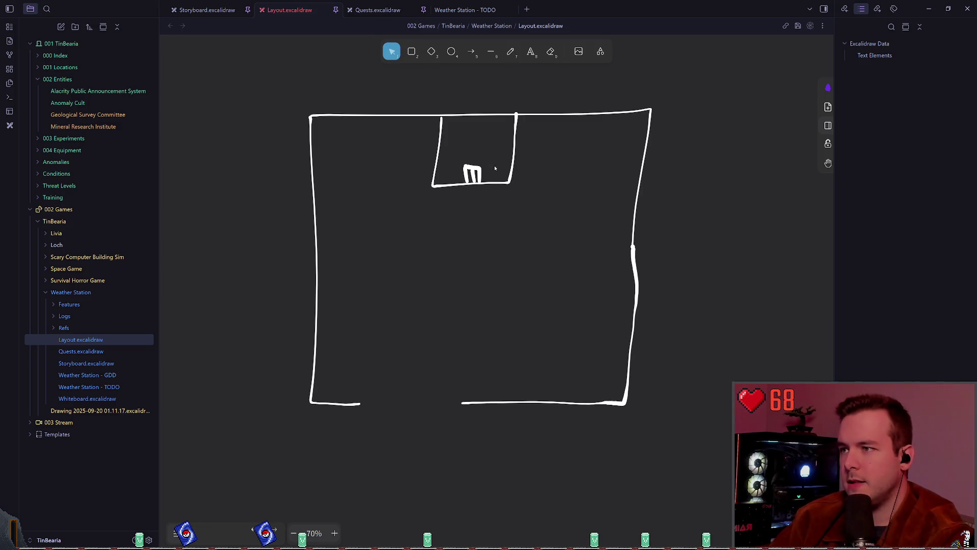
pyautogui.click(468, 168)
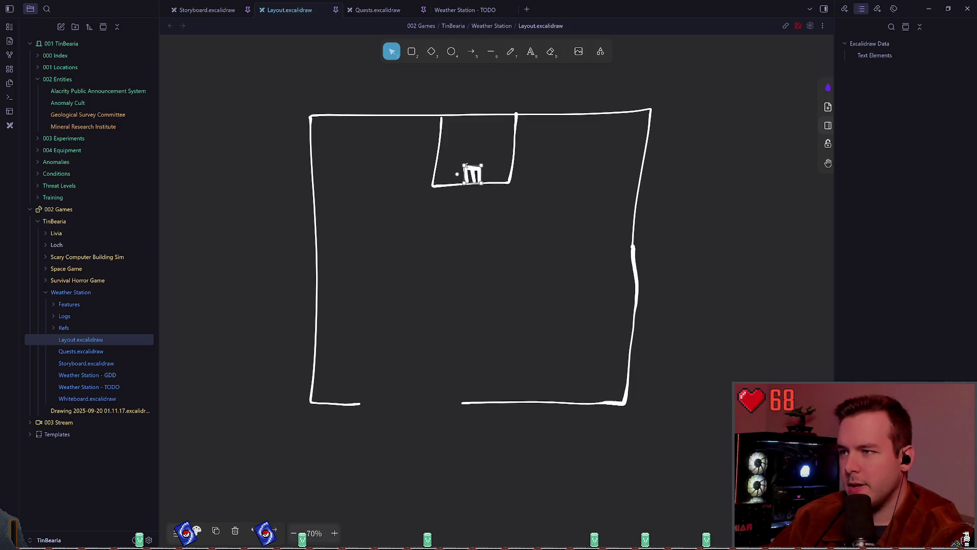
pyautogui.click(601, 160)
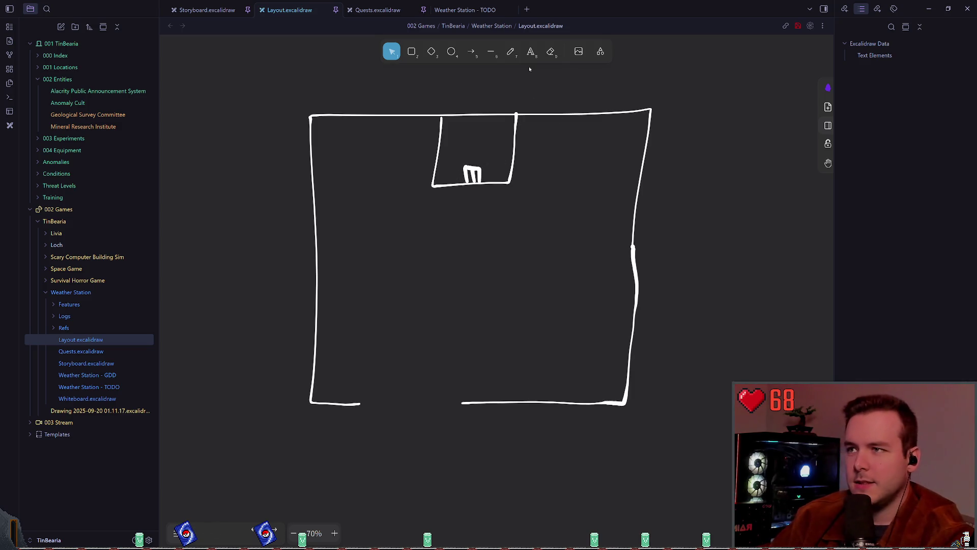
pyautogui.click(510, 52)
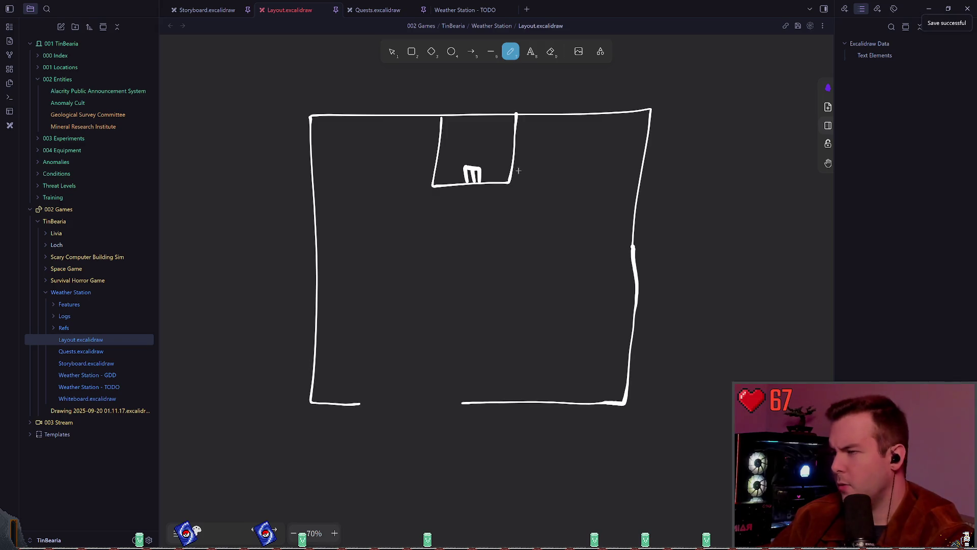
pyautogui.click(392, 52)
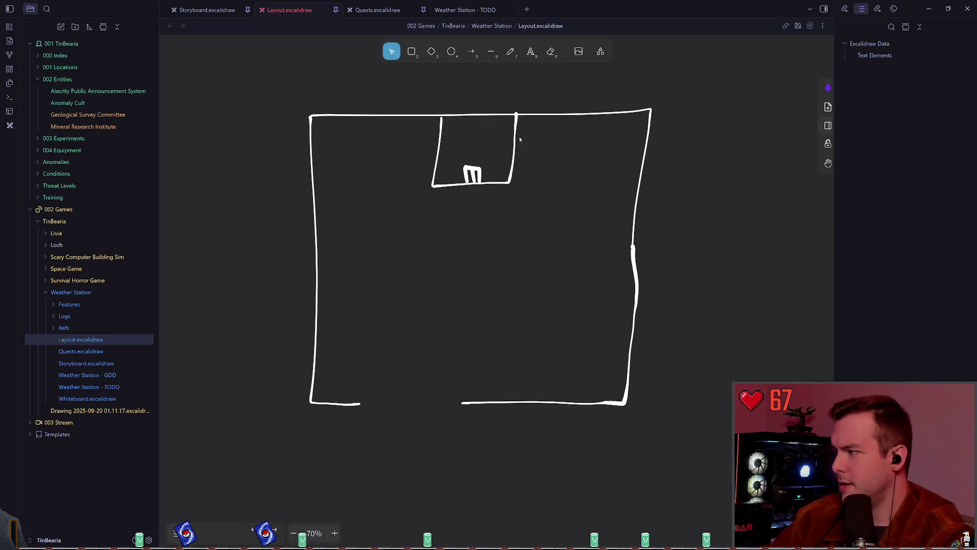
pyautogui.click(518, 158)
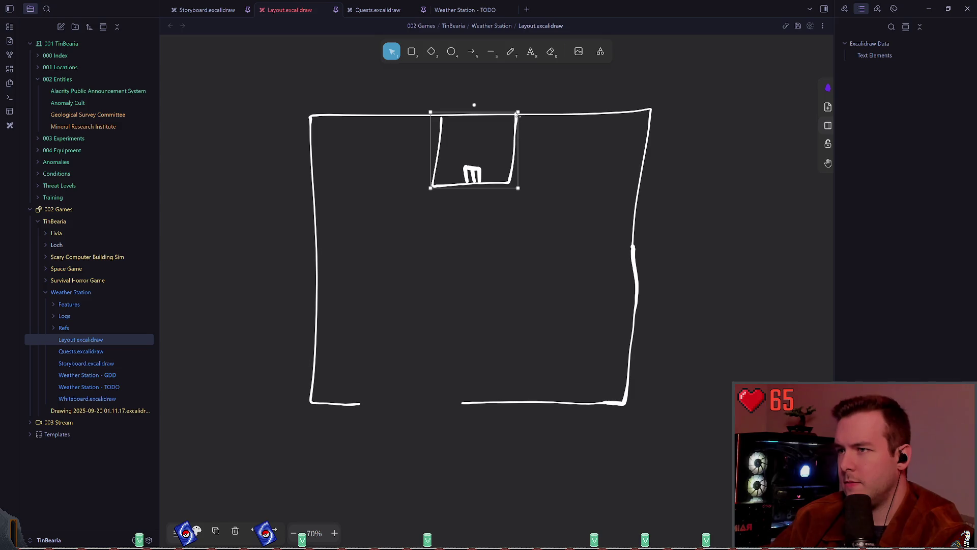
pyautogui.click(546, 142)
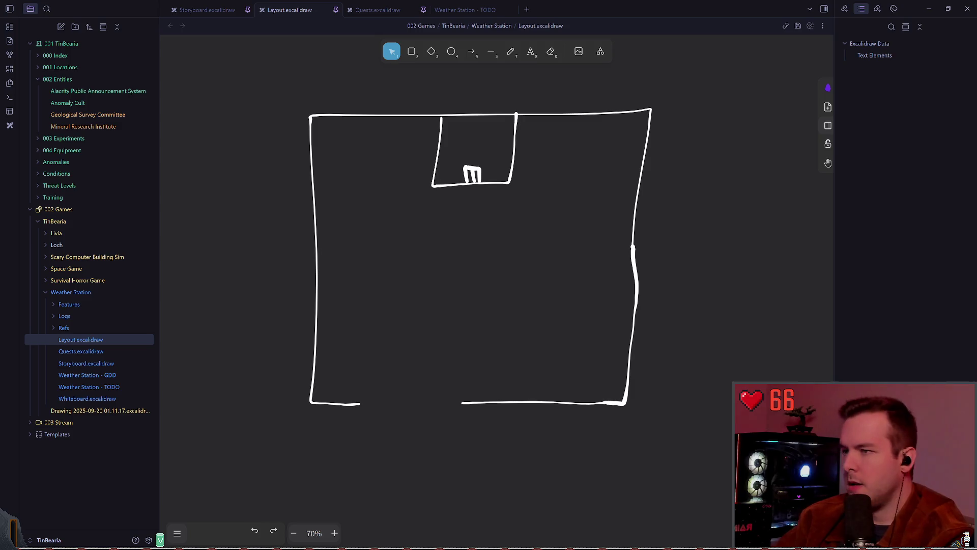
pyautogui.press('7')
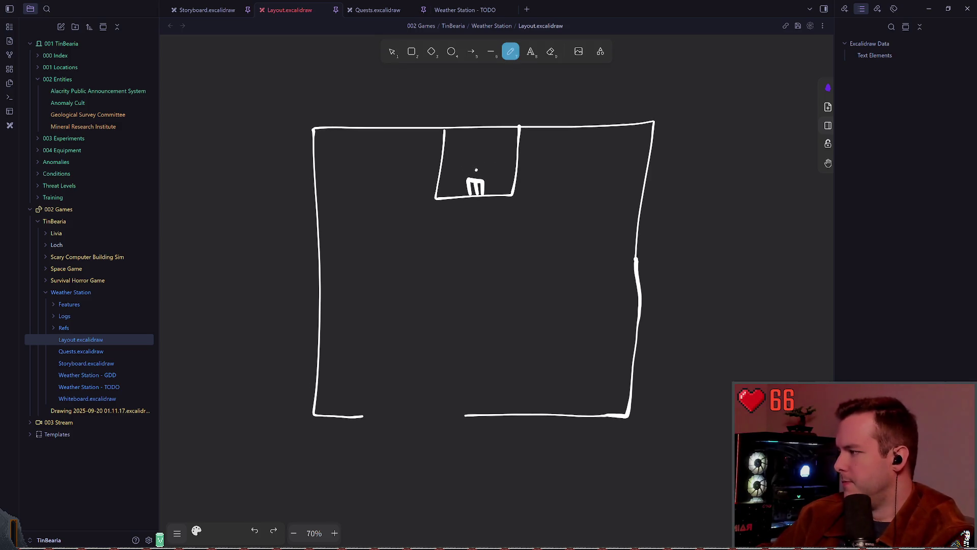
pyautogui.scroll(1, 477, 159)
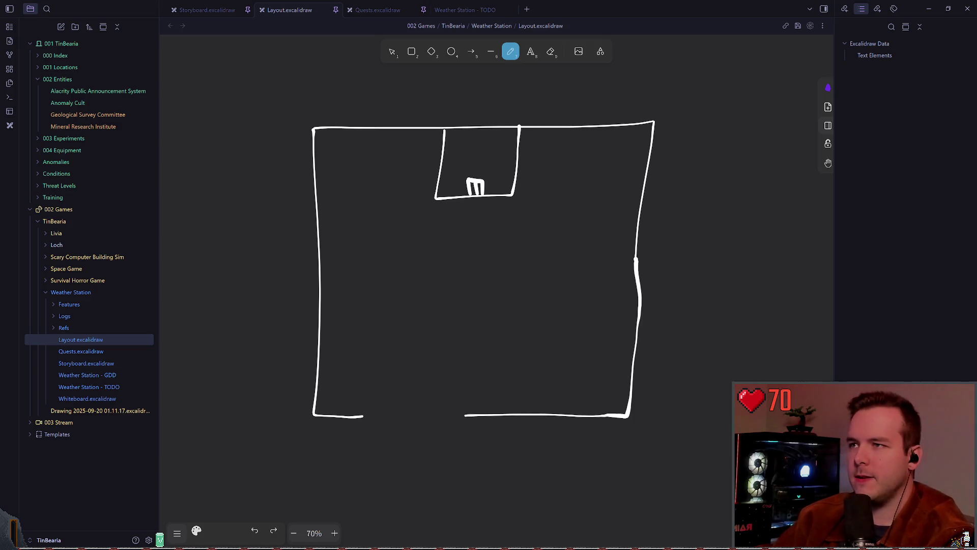
pyautogui.hotkey('alt', 'Tab')
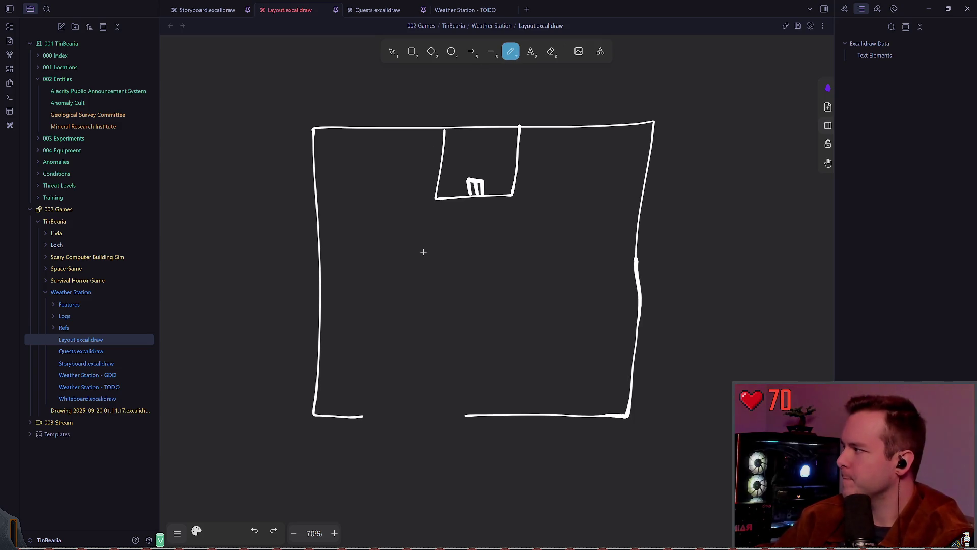
pyautogui.moveTo(462, 215); pyautogui.dragTo(387, 178)
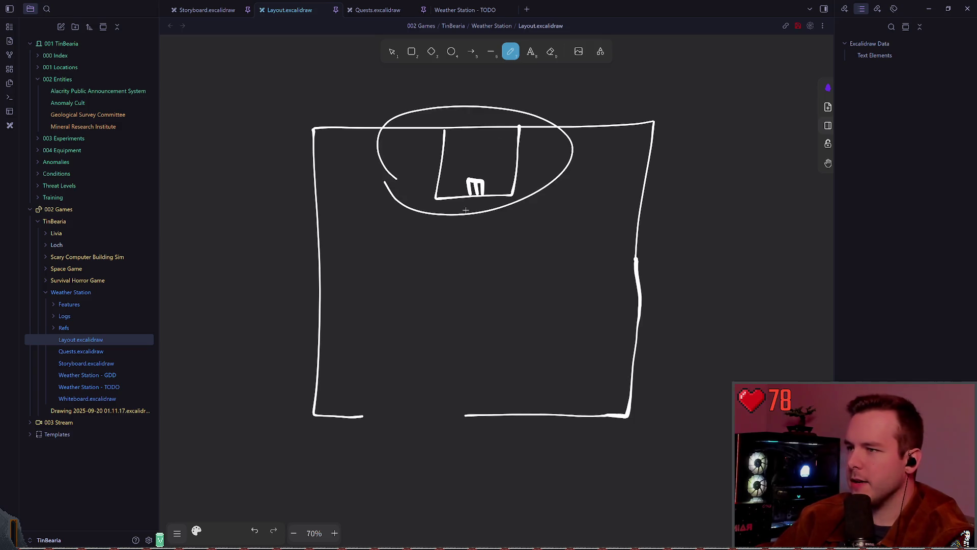
pyautogui.hotkey('ctrl', 'z')
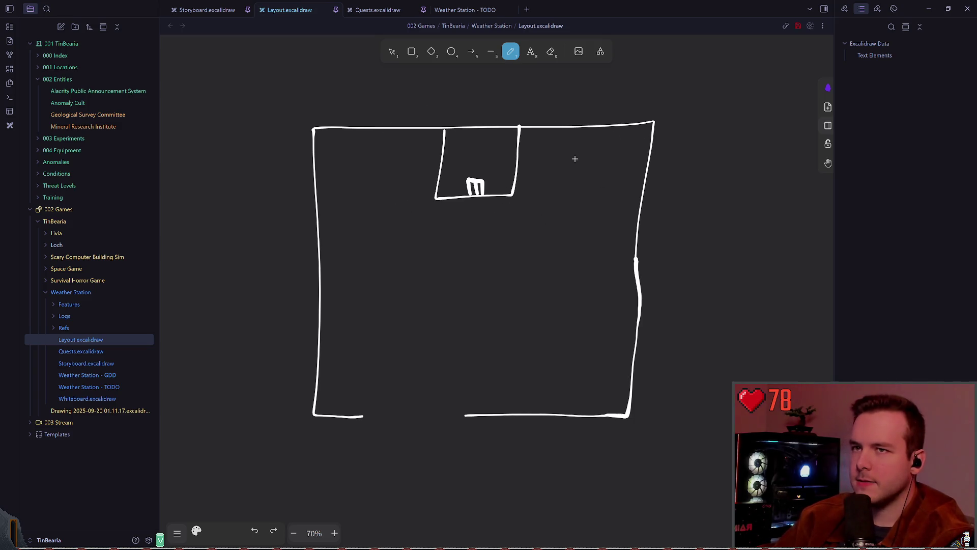
pyautogui.moveTo(608, 129)
pyautogui.mouseDown()
pyautogui.moveTo(541, 172)
pyautogui.moveTo(603, 133)
pyautogui.mouseUp()
pyautogui.hotkey('ctrl', 'z')
pyautogui.hotkey('ctrl', 'z')
pyautogui.moveTo(376, 143)
pyautogui.mouseDown()
pyautogui.moveTo(414, 206)
pyautogui.moveTo(359, 144)
pyautogui.mouseUp()
pyautogui.hotkey('ctrl', 'z')
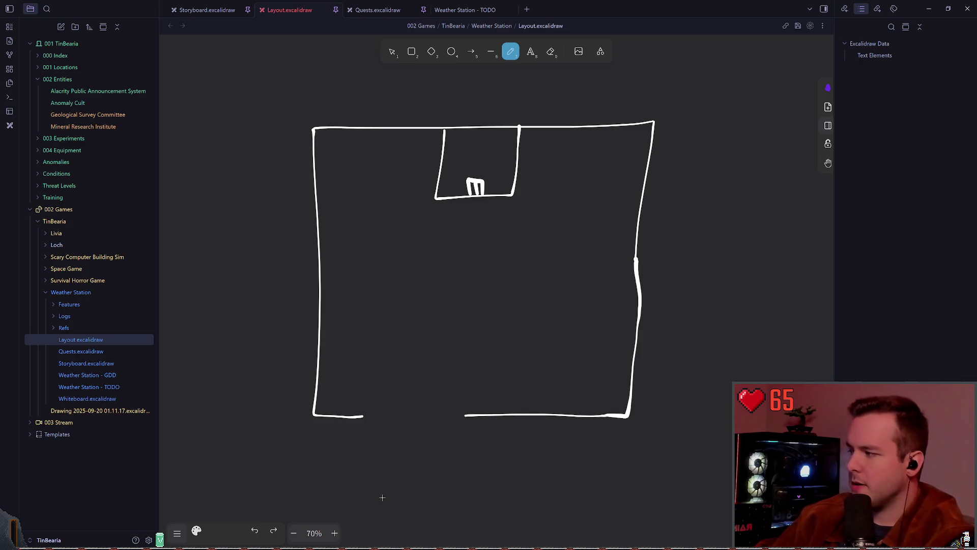
# - Sketch a freehand entry path up through the bottom wall gap, curving right into the station
pyautogui.moveTo(413, 469); pyautogui.dragTo(430, 277)
pyautogui.hotkey('ctrl', 'z')
pyautogui.moveTo(413, 445)
pyautogui.mouseDown()
pyautogui.moveTo(430, 295)
pyautogui.moveTo(590, 298)
pyautogui.mouseUp()
pyautogui.hotkey('ctrl', 'z')
pyautogui.moveTo(427, 458)
pyautogui.mouseDown()
pyautogui.moveTo(438, 340)
pyautogui.moveTo(574, 320)
pyautogui.moveTo(550, 334)
pyautogui.mouseUp()
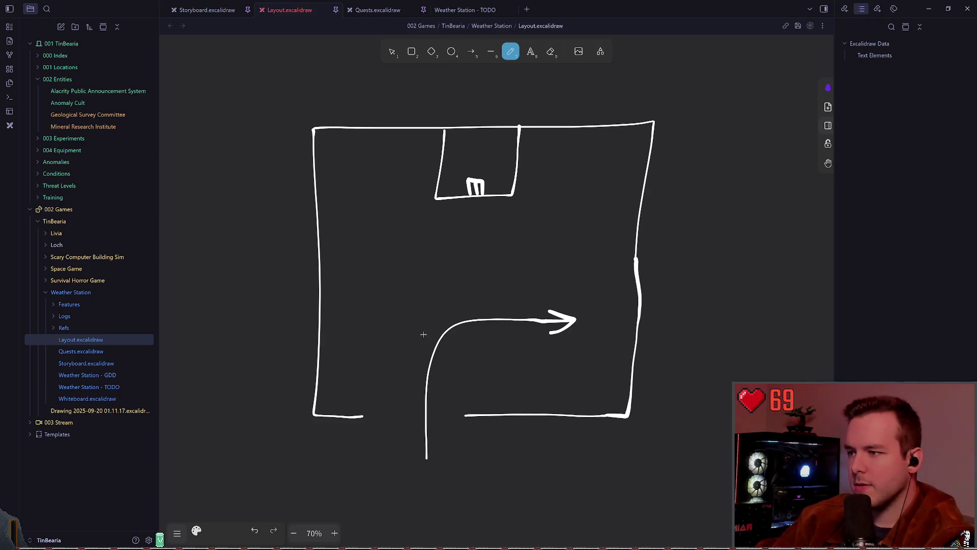
pyautogui.moveTo(397, 257)
pyautogui.mouseDown()
pyautogui.moveTo(403, 358)
pyautogui.moveTo(399, 251)
pyautogui.moveTo(432, 295)
pyautogui.moveTo(468, 267)
pyautogui.moveTo(435, 249)
pyautogui.mouseUp()
pyautogui.hotkey('ctrl', 'z')
pyautogui.hotkey('ctrl', 'z')
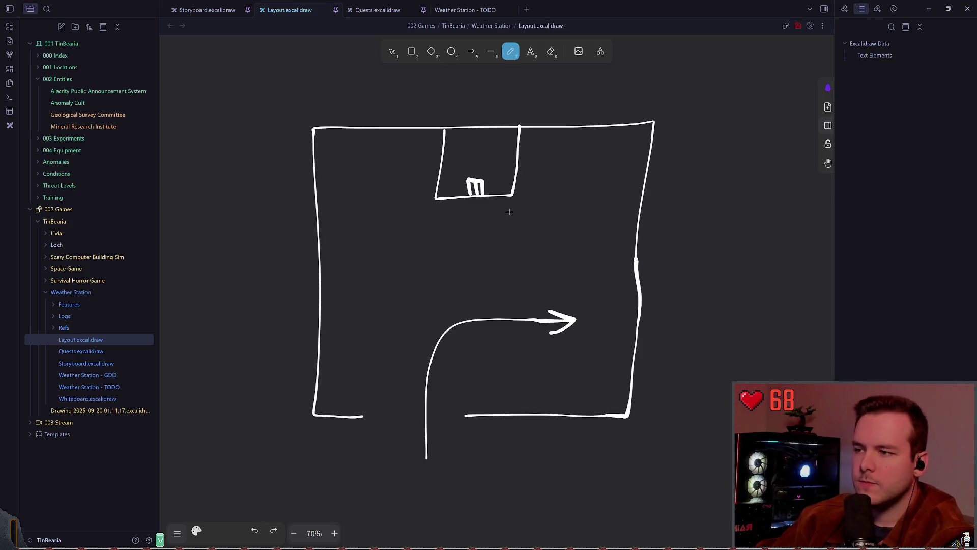
# - Save the drawing, toggling to the selection tool and back to freehand
pyautogui.hotkey('ctrl', 's')
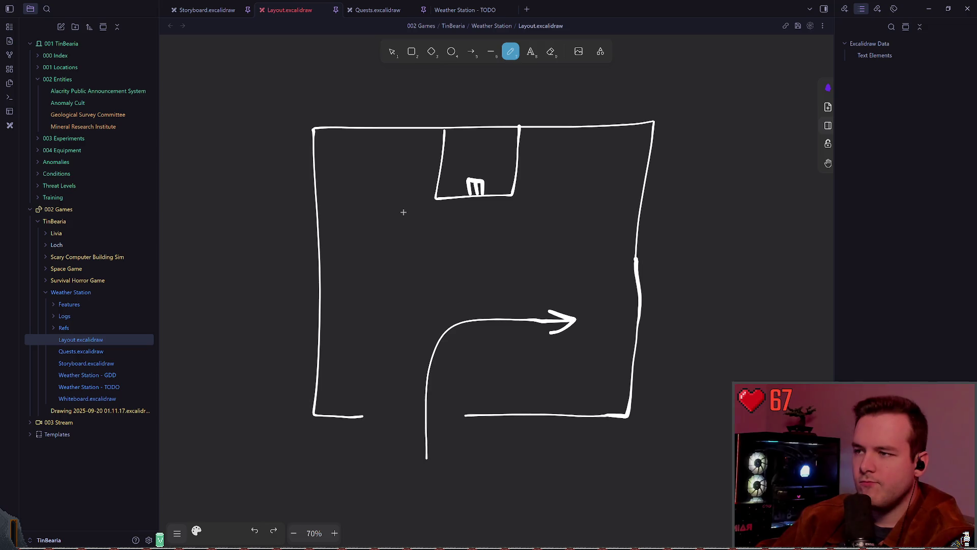
pyautogui.press('v')
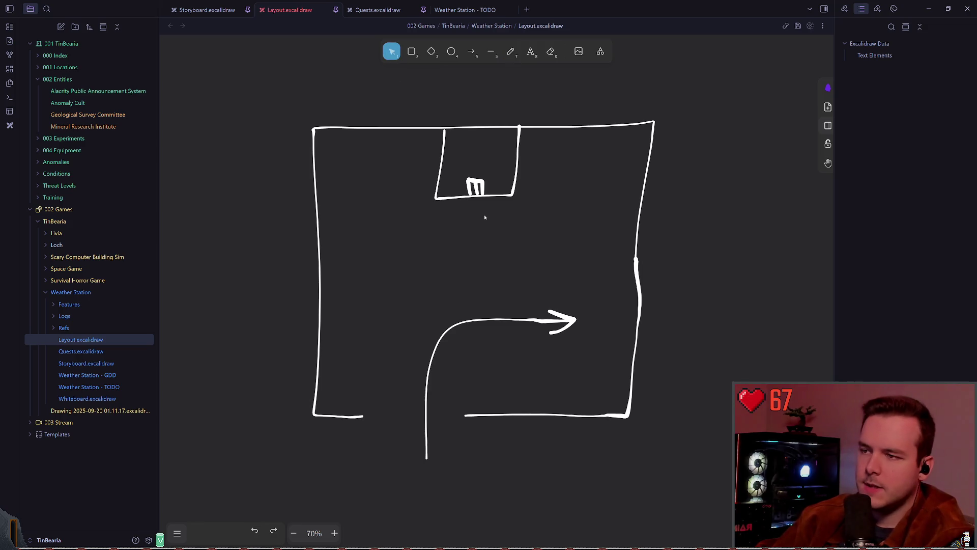
pyautogui.click(511, 60)
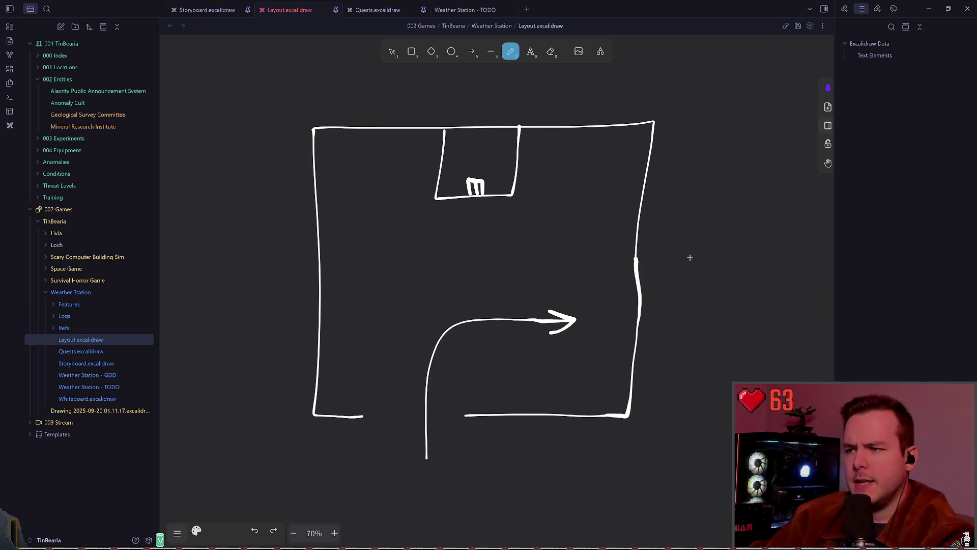
pyautogui.moveTo(689, 258); pyautogui.dragTo(355, 267)
pyautogui.hscroll(-5, 762, 270)
pyautogui.scroll(-3, 545, 266)
pyautogui.hscroll(3, 413, 225)
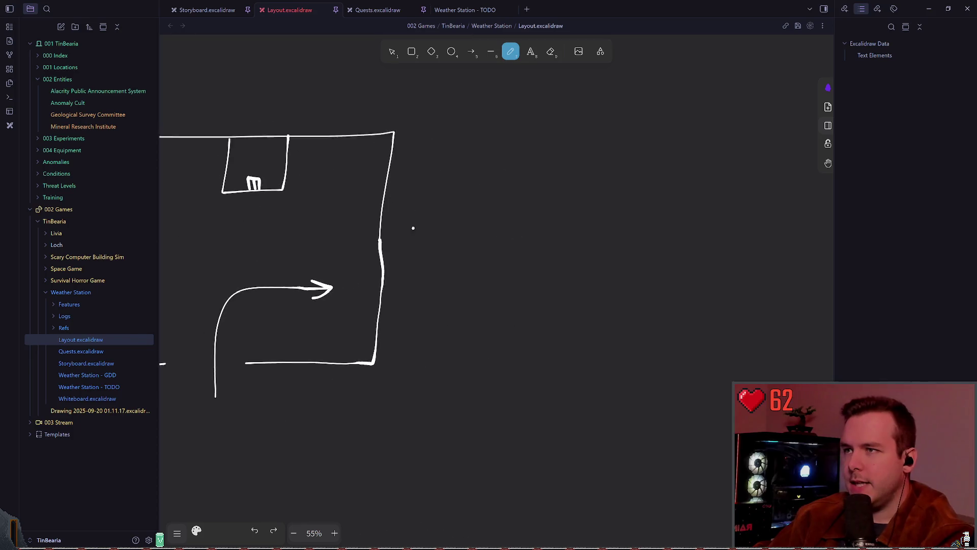
pyautogui.hscroll(-3, 629, 216)
pyautogui.scroll(-2, 629, 217)
pyautogui.scroll(5, 630, 217)
pyautogui.hscroll(2, 534, 362)
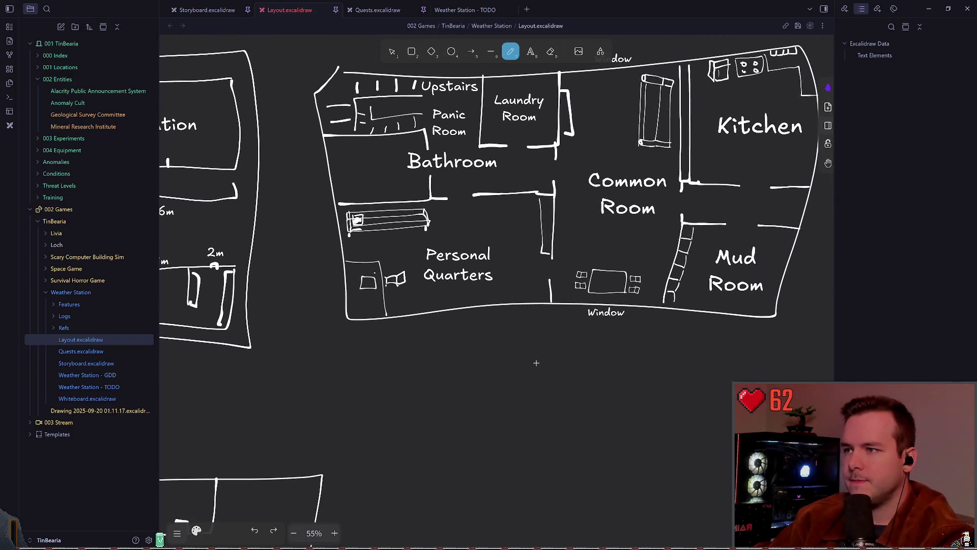
pyautogui.scroll(-2, 511, 350)
pyautogui.hscroll(4, 572, 216)
pyautogui.scroll(1, 572, 216)
pyautogui.moveTo(465, 137); pyautogui.dragTo(448, 134)
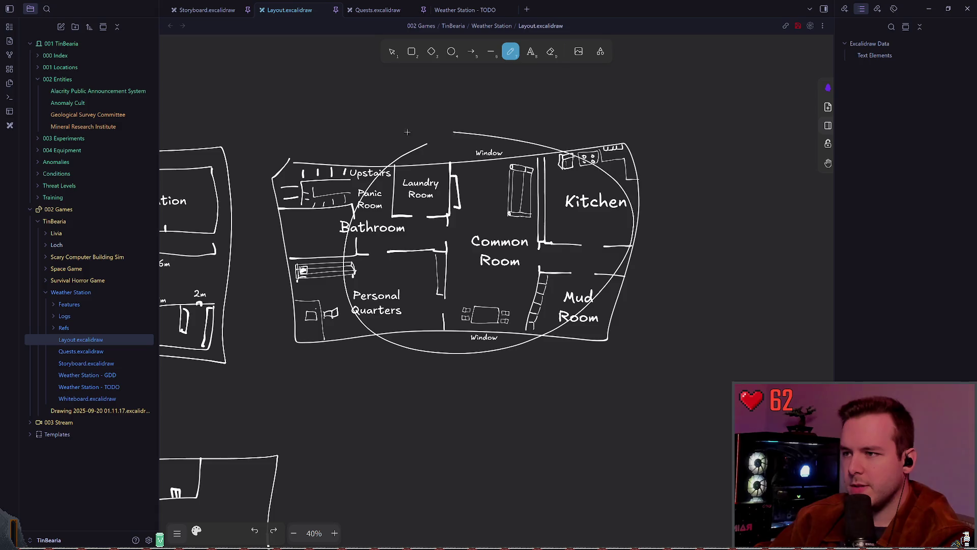
pyautogui.scroll(-3, 450, 294)
pyautogui.scroll(1, 469, 261)
pyautogui.scroll(3, 469, 261)
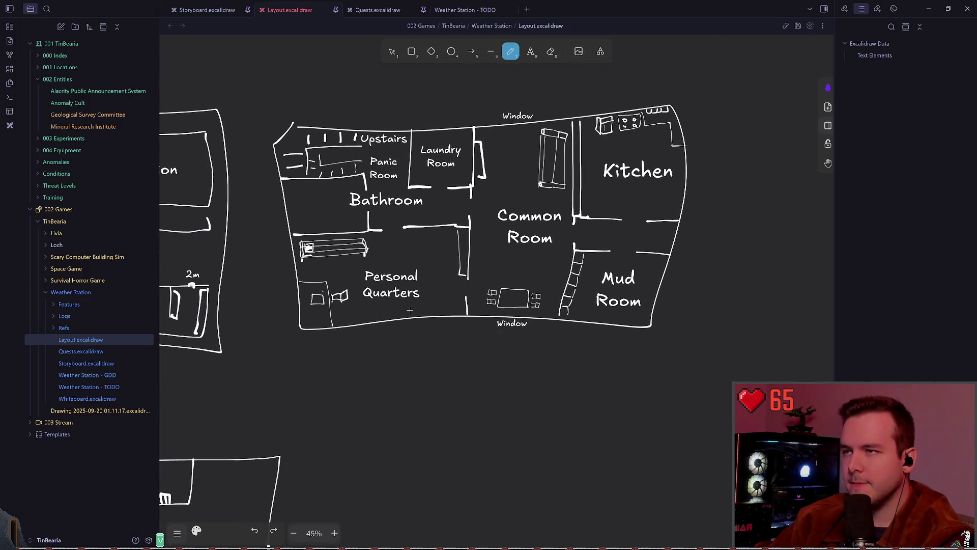
pyautogui.scroll(2, 427, 345)
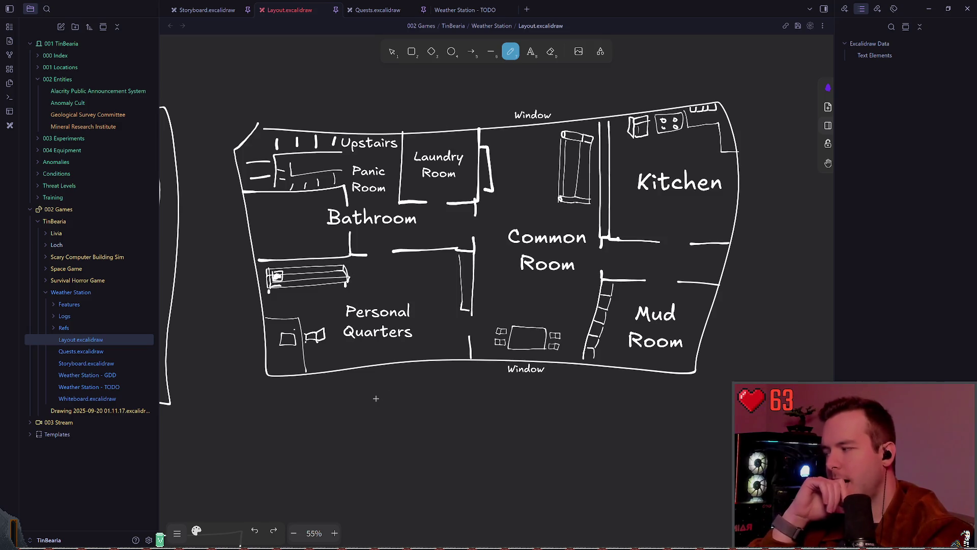
pyautogui.moveTo(333, 376); pyautogui.dragTo(533, 307)
# - Expand and collapse the Refs folder, then start a new empty tab
pyautogui.scroll(-3, 495, 252)
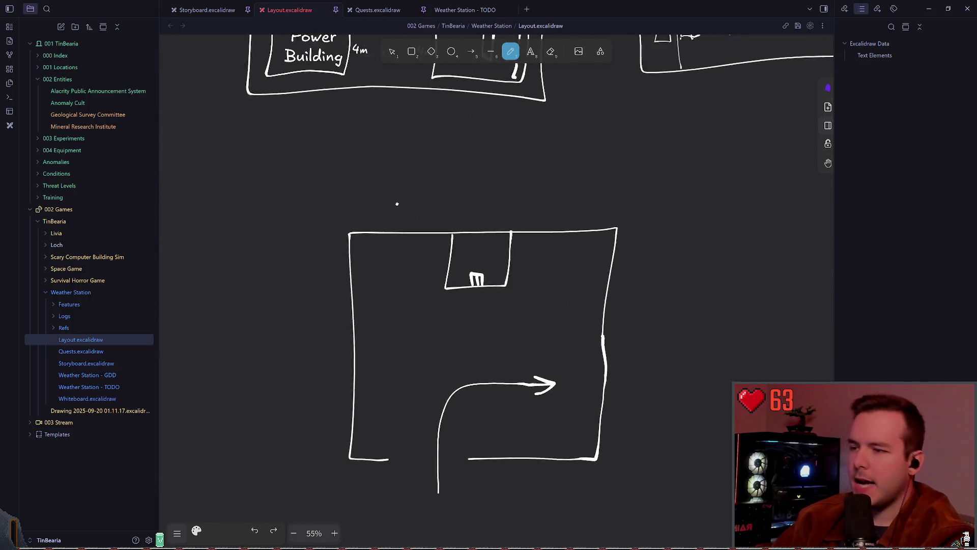
pyautogui.hscroll(1, 432, 148)
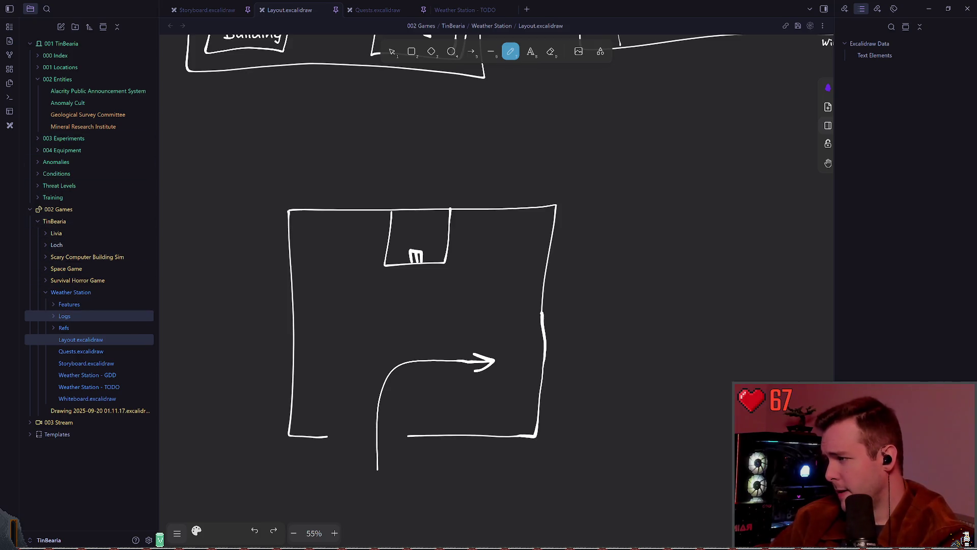
pyautogui.click(53, 328)
pyautogui.click(52, 328)
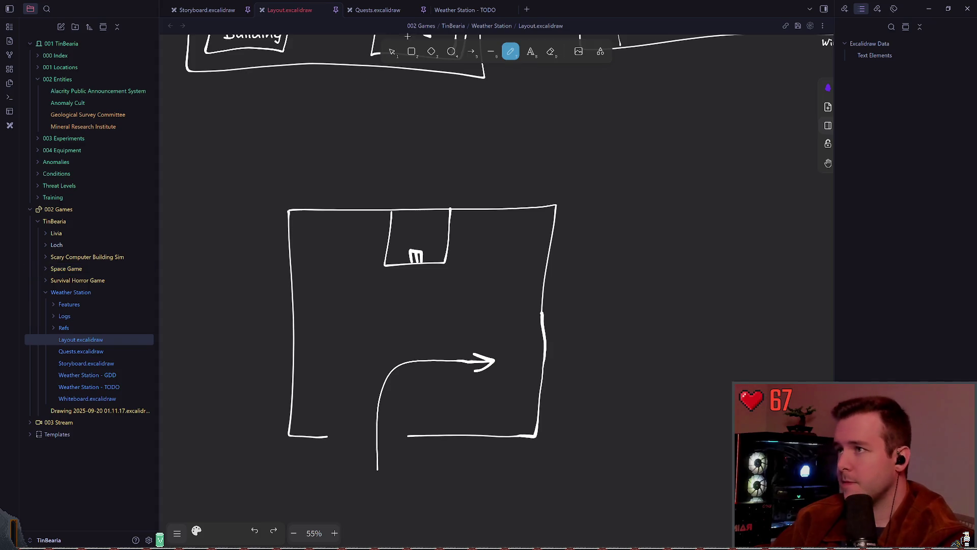
pyautogui.click(527, 10)
# - Close the empty tab and open the Weather Station - GDD note
pyautogui.click(600, 10)
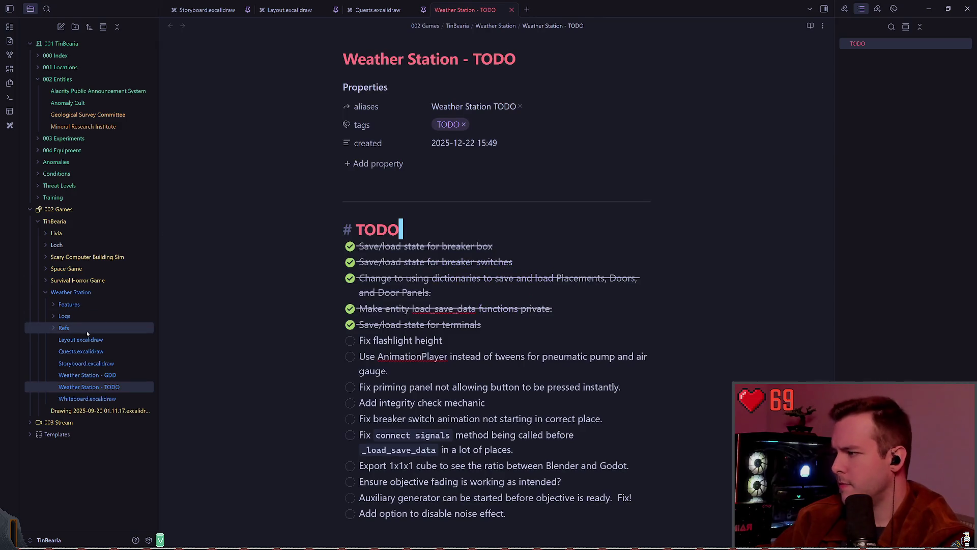
pyautogui.click(107, 378)
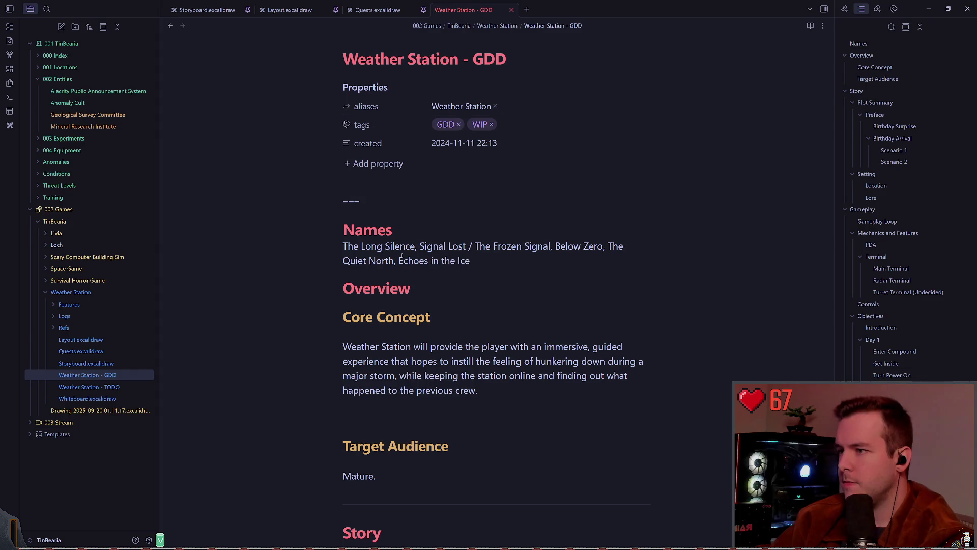
pyautogui.scroll(-10, 662, 229)
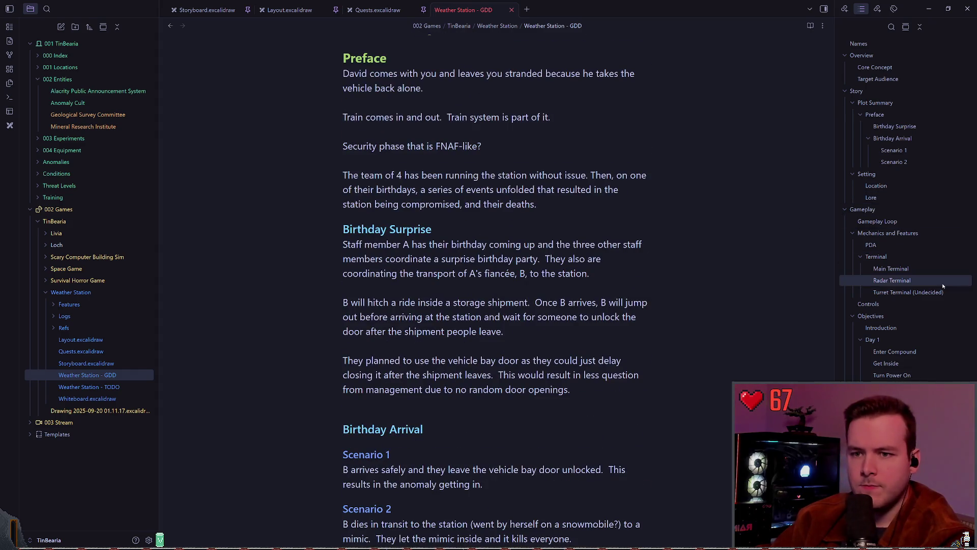
pyautogui.scroll(-5, 880, 229)
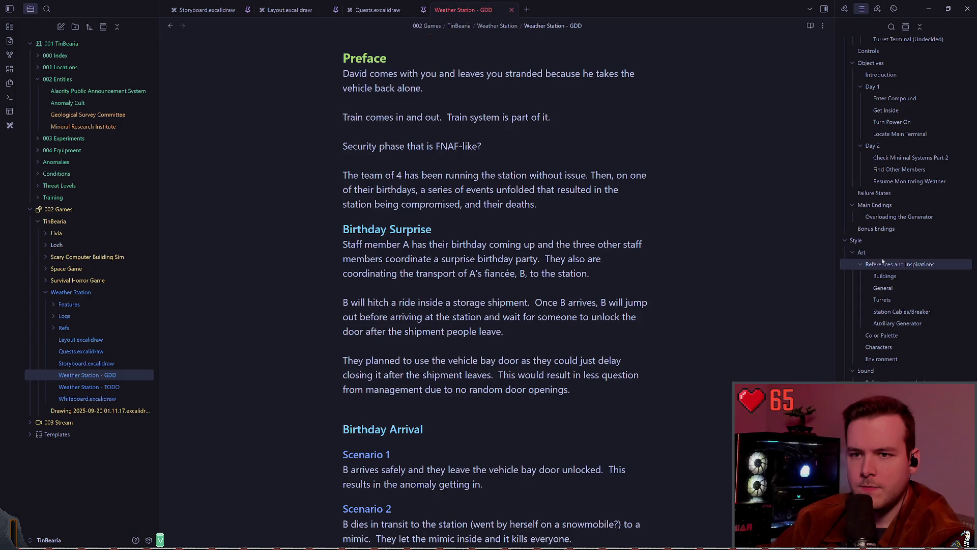
# - Jump to the Buildings section and read through the GDD note's text
pyautogui.click(885, 276)
pyautogui.scroll(-20, 551, 278)
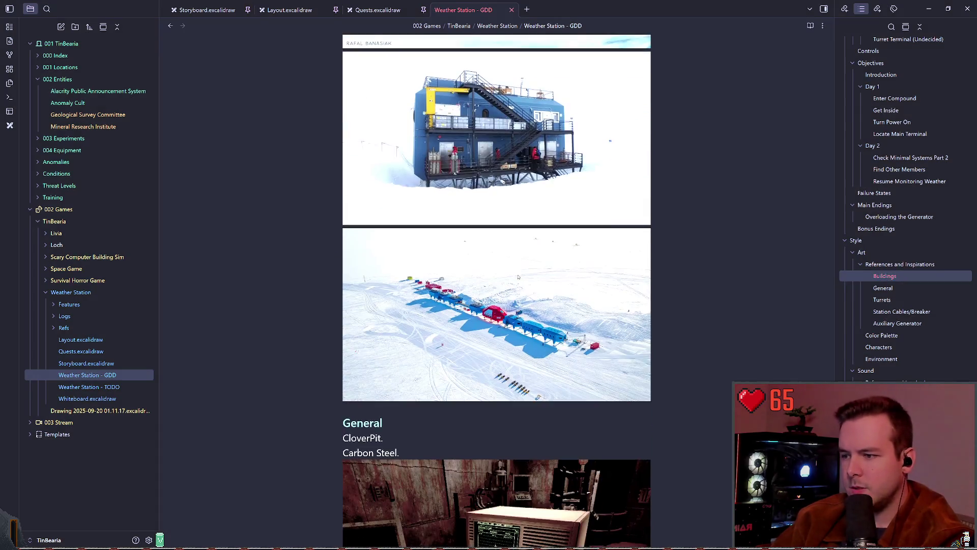
pyautogui.scroll(-15, 734, 254)
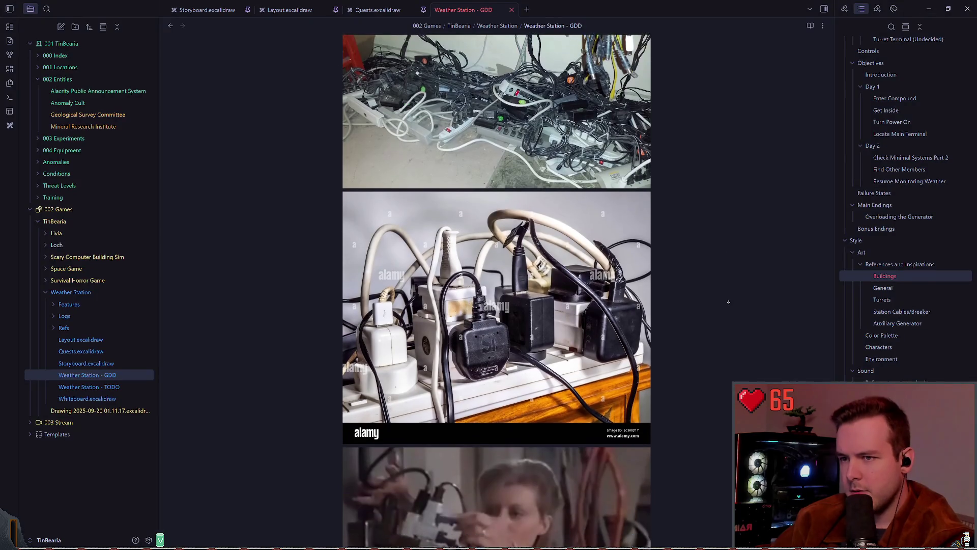
pyautogui.scroll(-15, 722, 325)
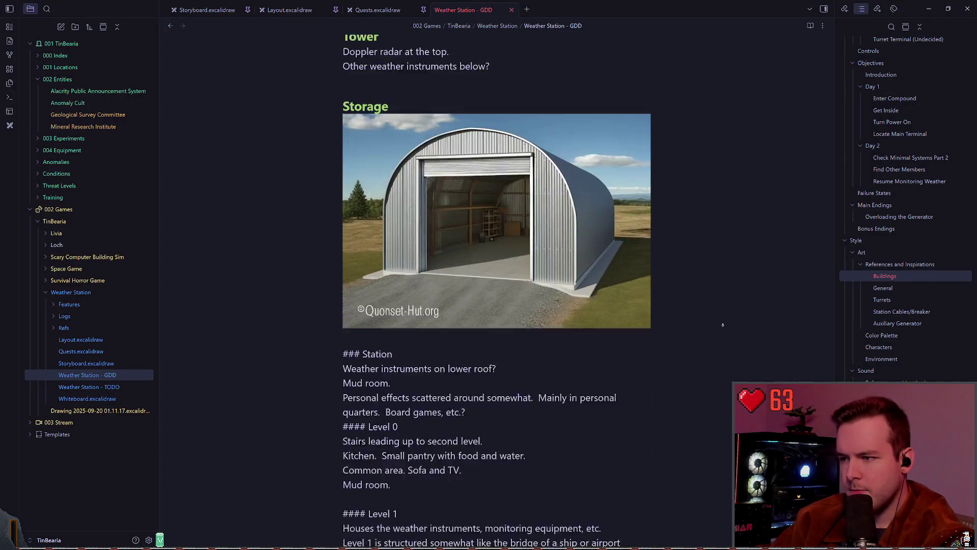
pyautogui.scroll(15, 712, 181)
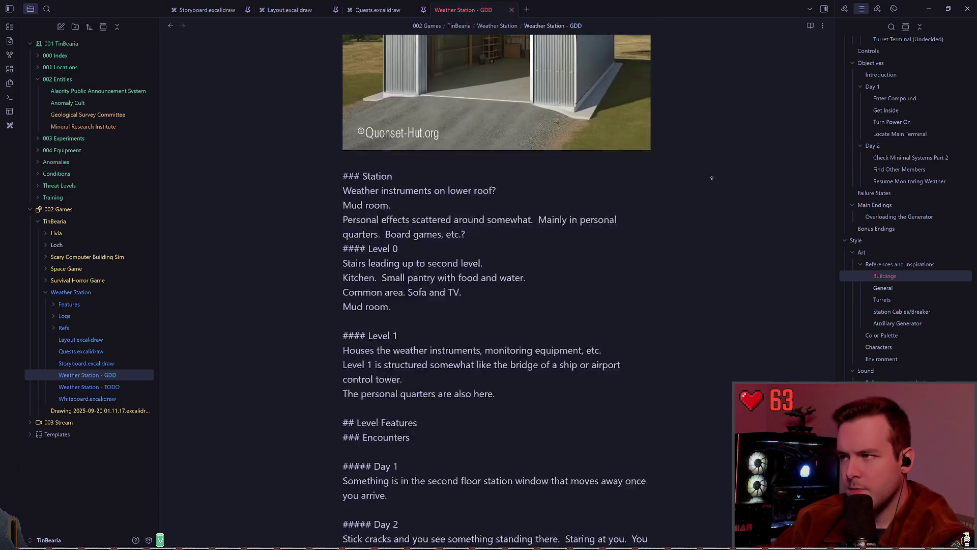
pyautogui.click(527, 222)
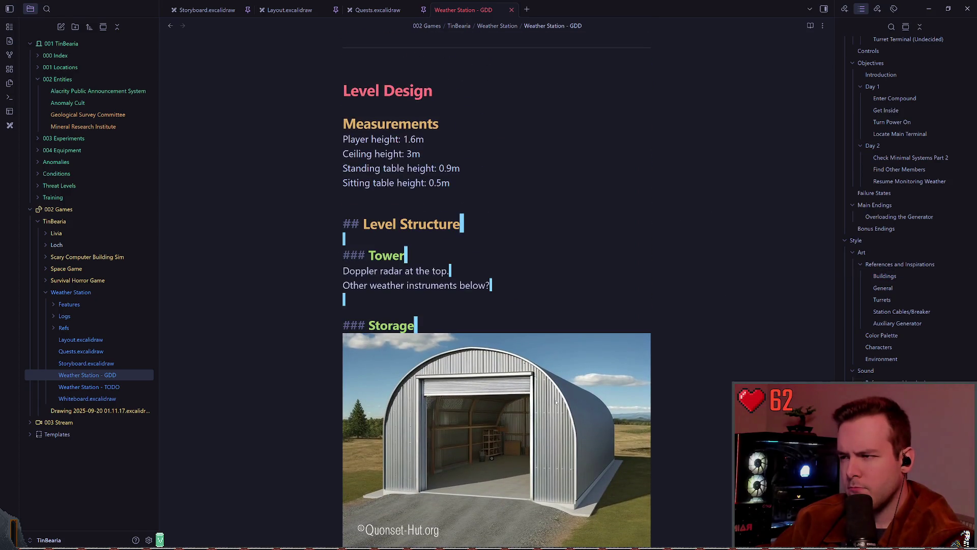
pyautogui.scroll(-20, 721, 255)
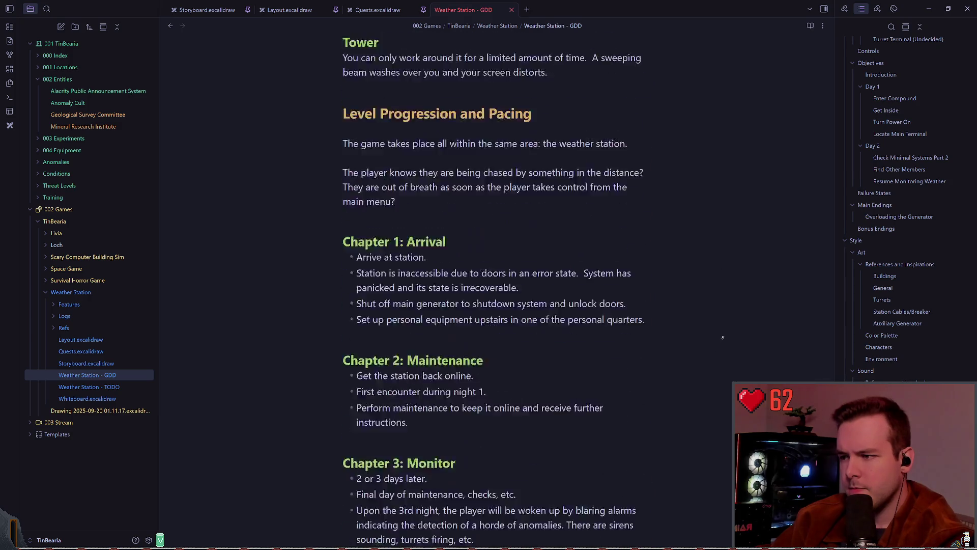
pyautogui.scroll(-15, 723, 339)
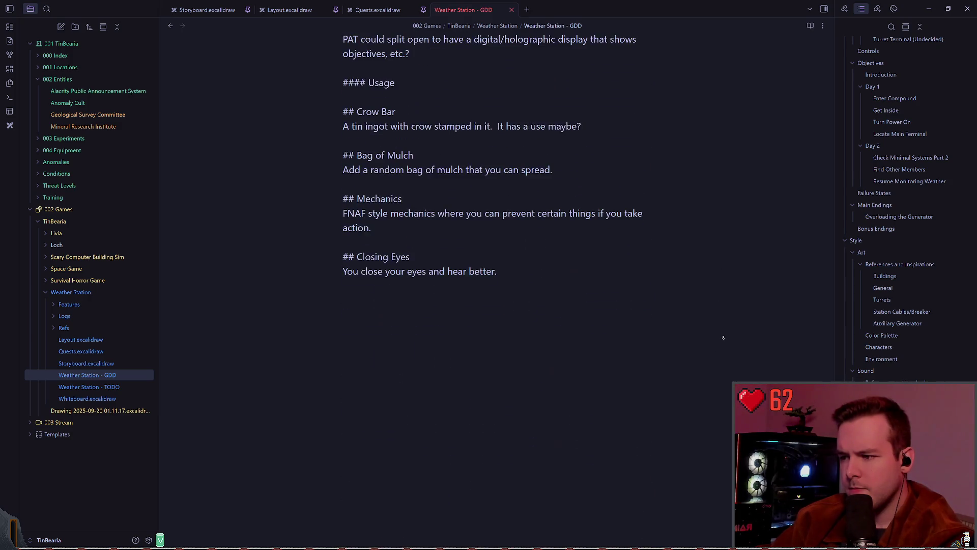
pyautogui.scroll(8, 745, 146)
pyautogui.scroll(20, 746, 146)
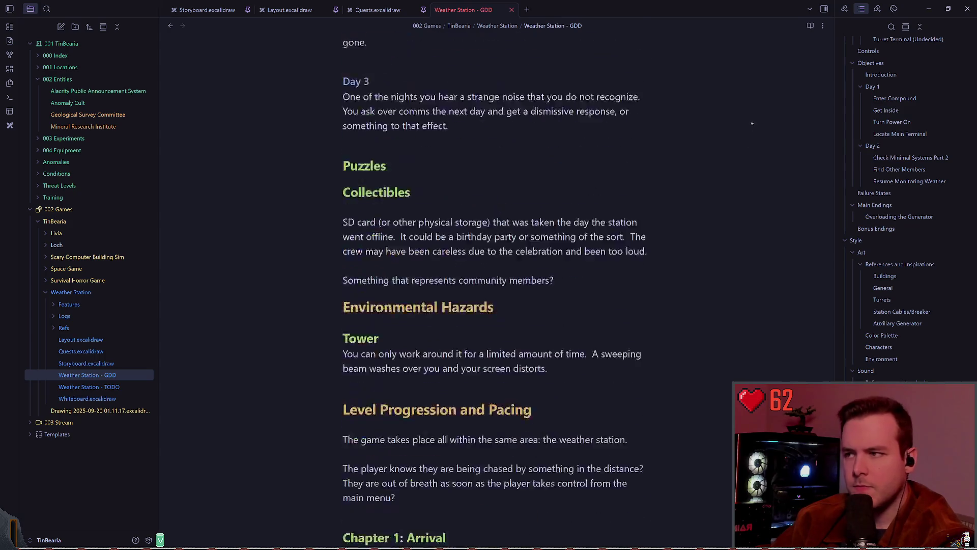
pyautogui.scroll(20, 751, 124)
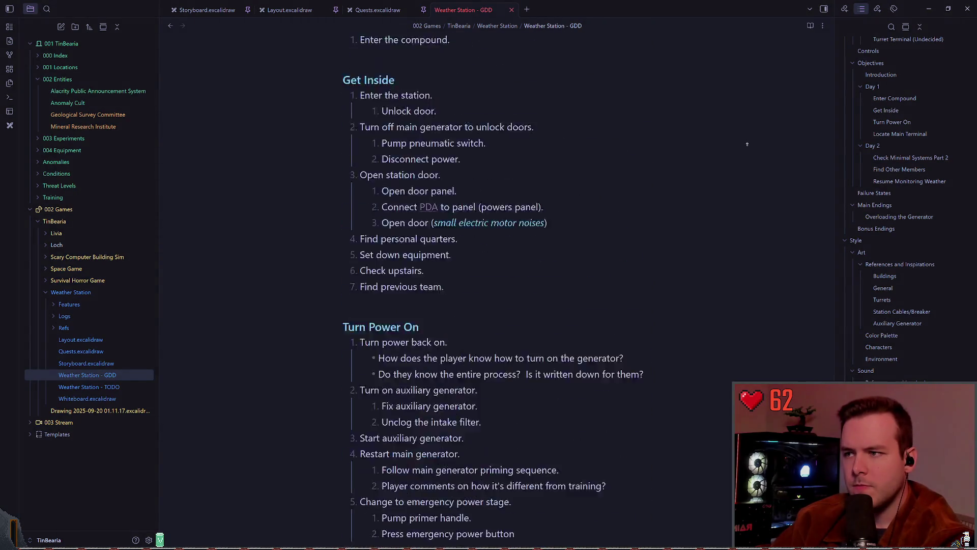
pyautogui.scroll(15, 747, 145)
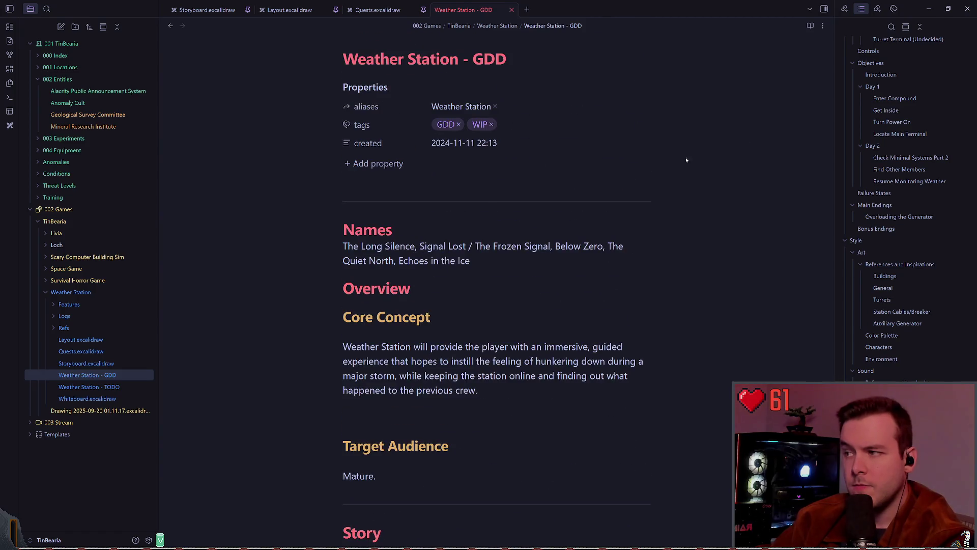
# - Expand the Refs folder and reveal it in the system file explorer
pyautogui.click(51, 330)
pyautogui.scroll(-3, 77, 316)
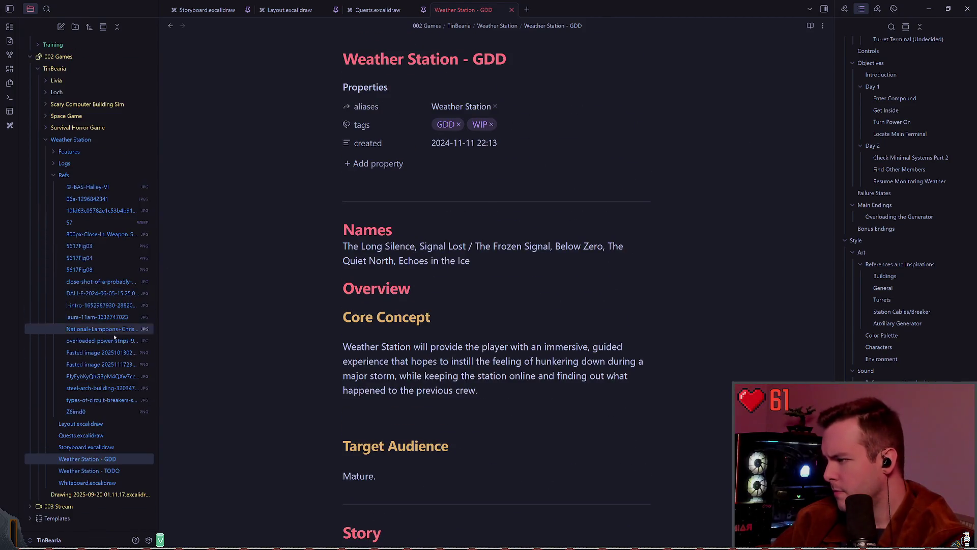
pyautogui.rightClick(91, 175)
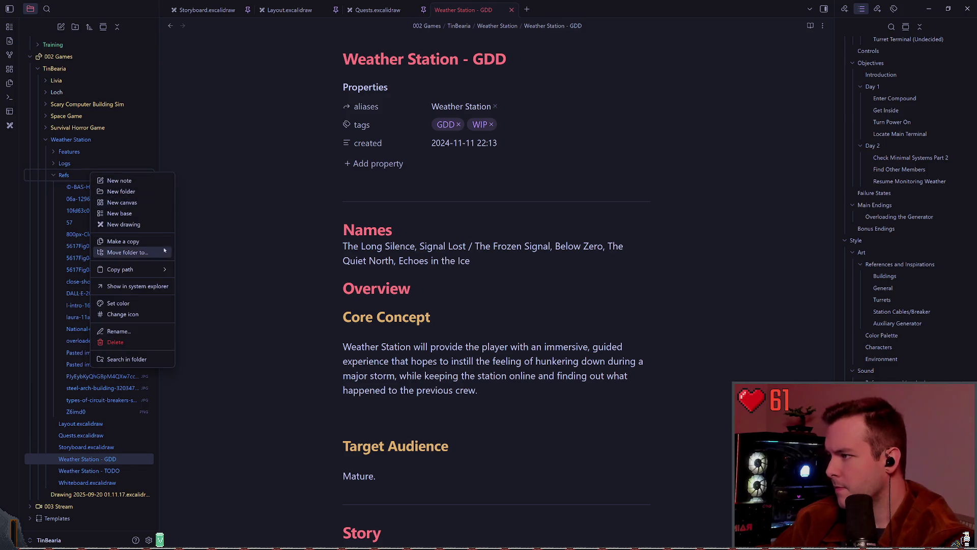
pyautogui.click(131, 286)
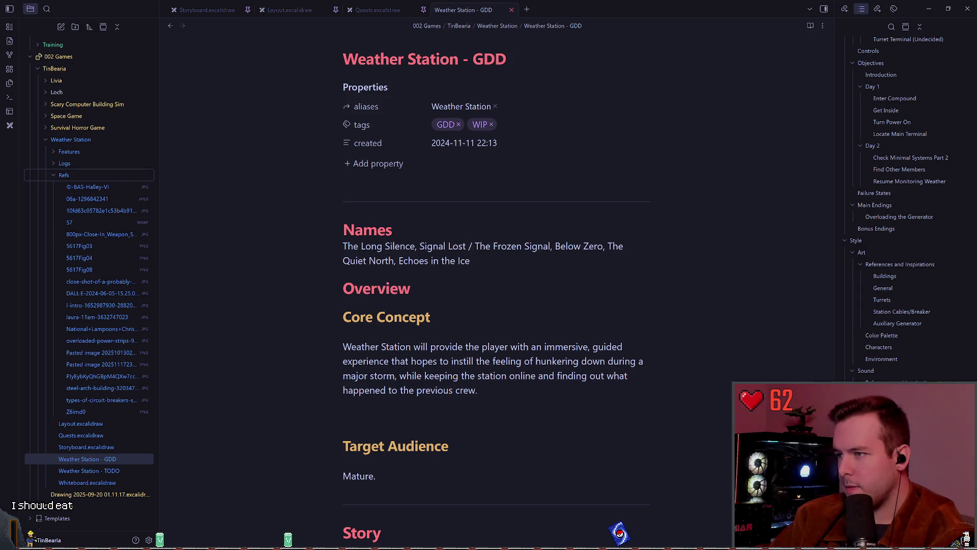
# - Select the Refs folder in the file tree and collapse it with the Left arrow key
pyautogui.scroll(-2, 404, 309)
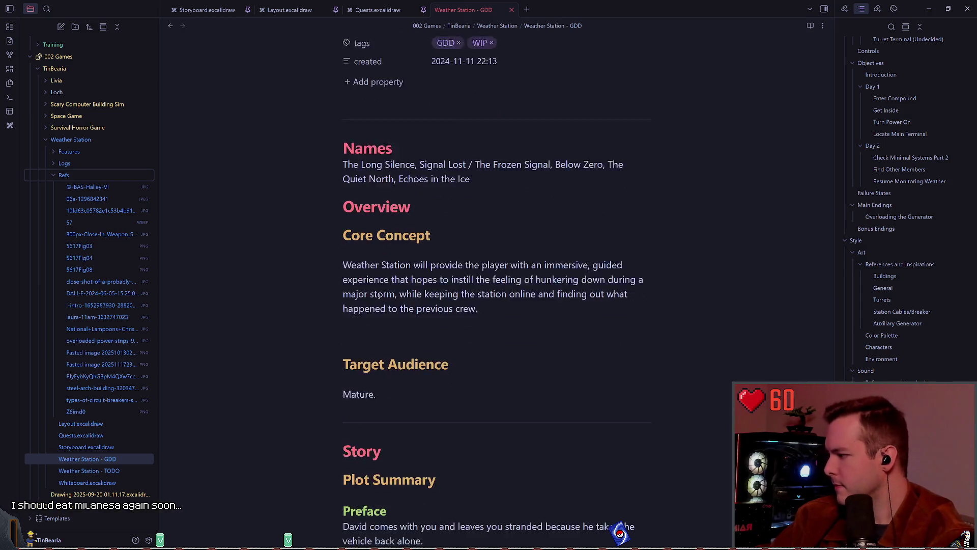
pyautogui.scroll(-5, 399, 284)
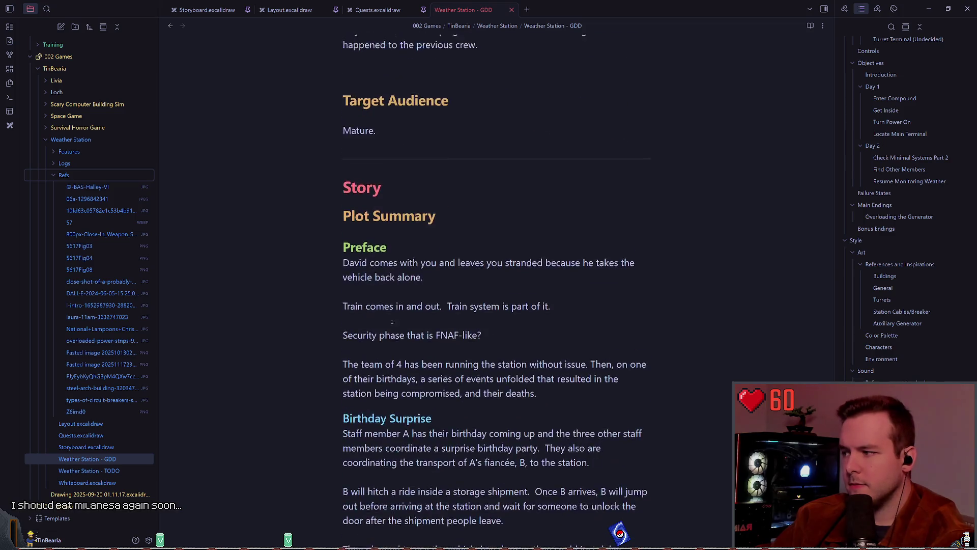
pyautogui.scroll(3, 399, 284)
pyautogui.click(63, 174)
pyautogui.press('Left')
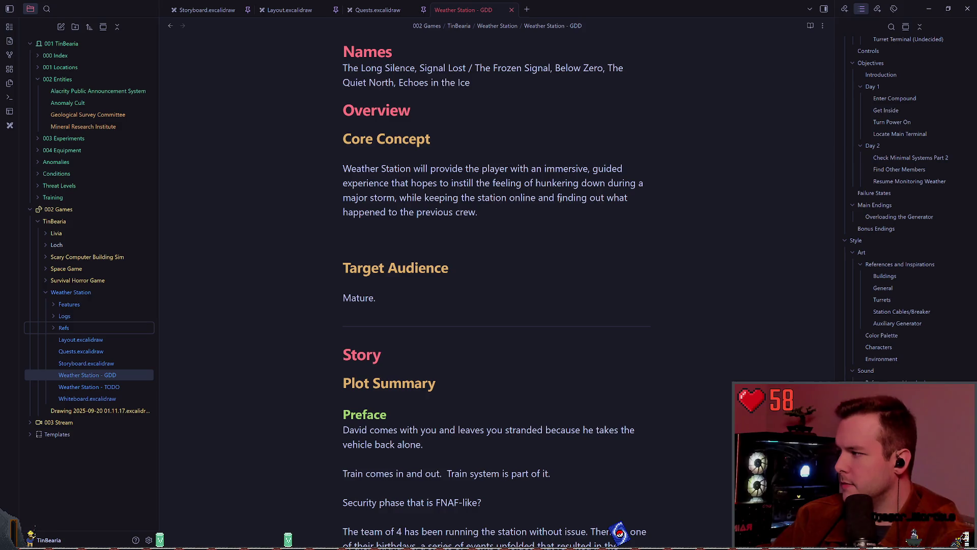
pyautogui.scroll(-7, 546, 329)
pyautogui.scroll(8, 547, 328)
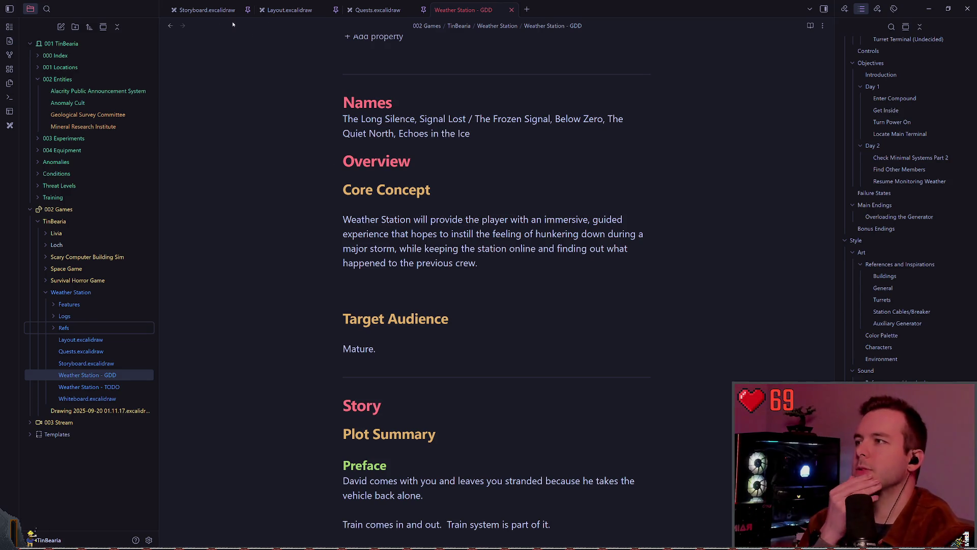
# - Return to Layout.excalidraw and center the 32m site plan and station floor plan
pyautogui.click(307, 11)
pyautogui.scroll(10, 515, 135)
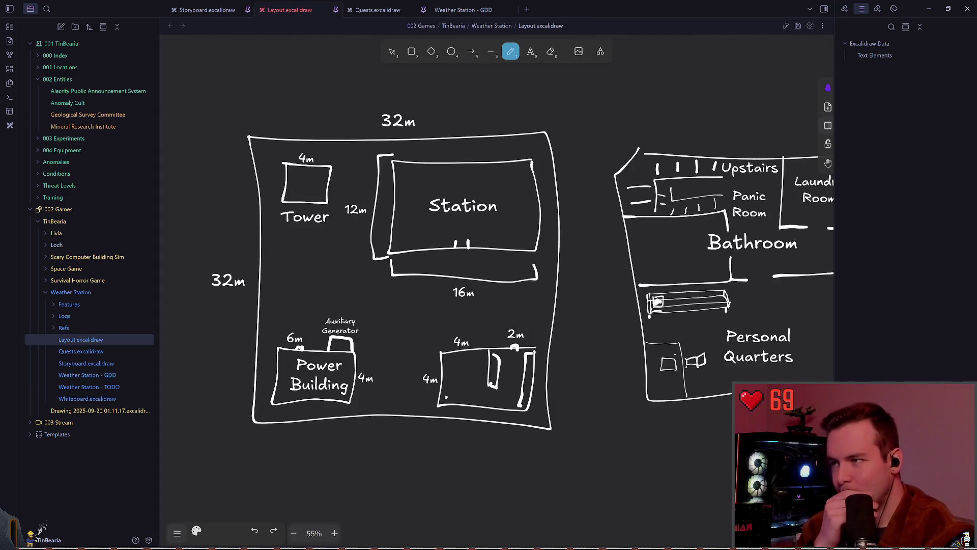
pyautogui.scroll(-5, 473, 411)
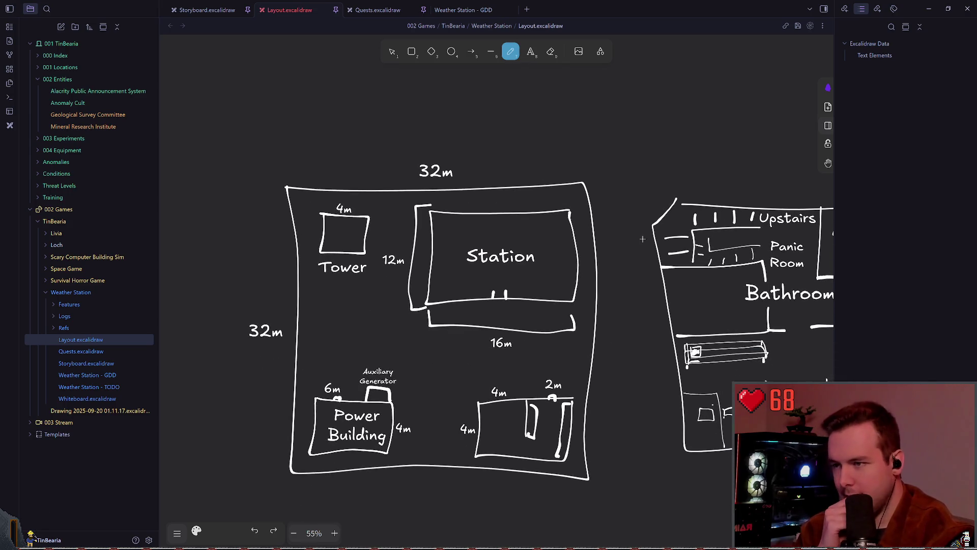
pyautogui.hscroll(2, 564, 222)
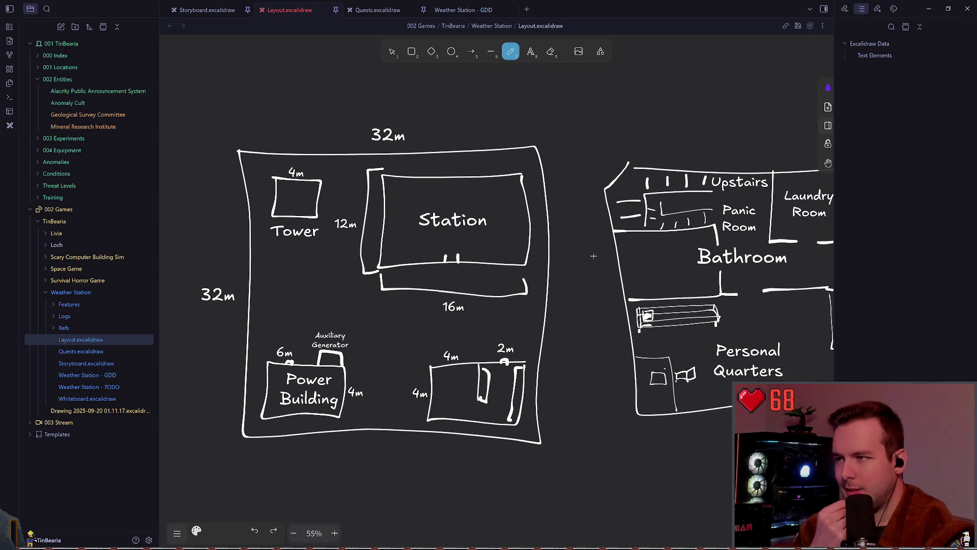
pyautogui.scroll(-1, 575, 279)
pyautogui.hscroll(1, 576, 279)
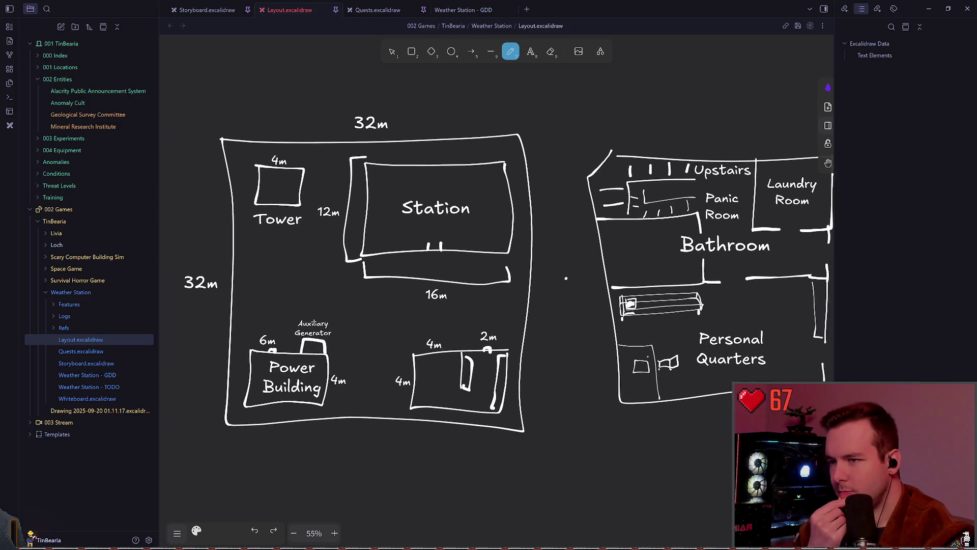
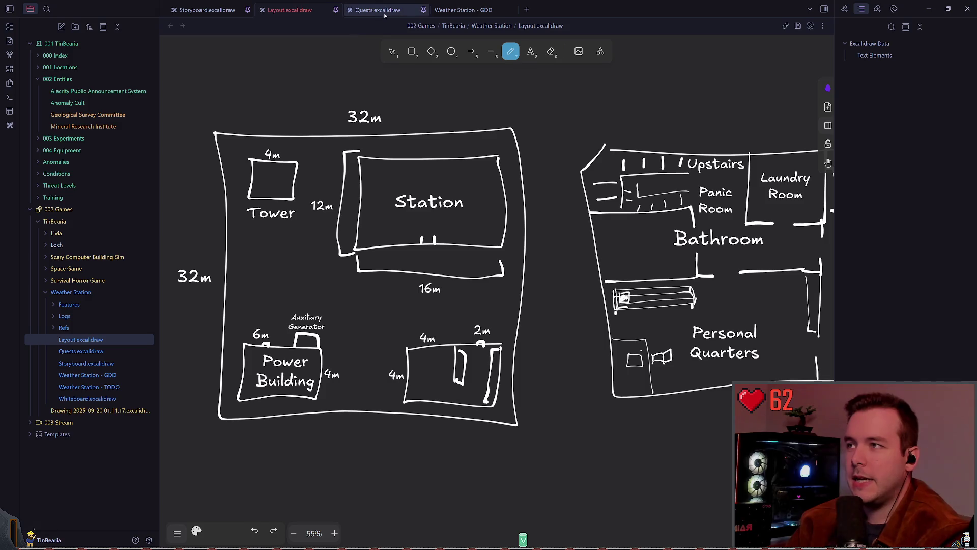
# - Go to the Buildings references section of the Weather Station - GDD note
pyautogui.click(458, 11)
pyautogui.scroll(-3, 488, 152)
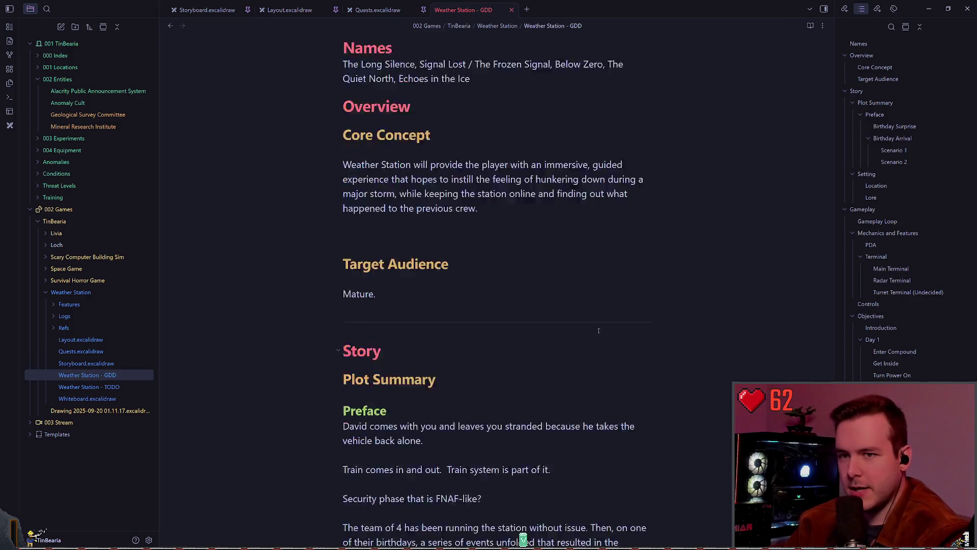
pyautogui.scroll(-5, 902, 284)
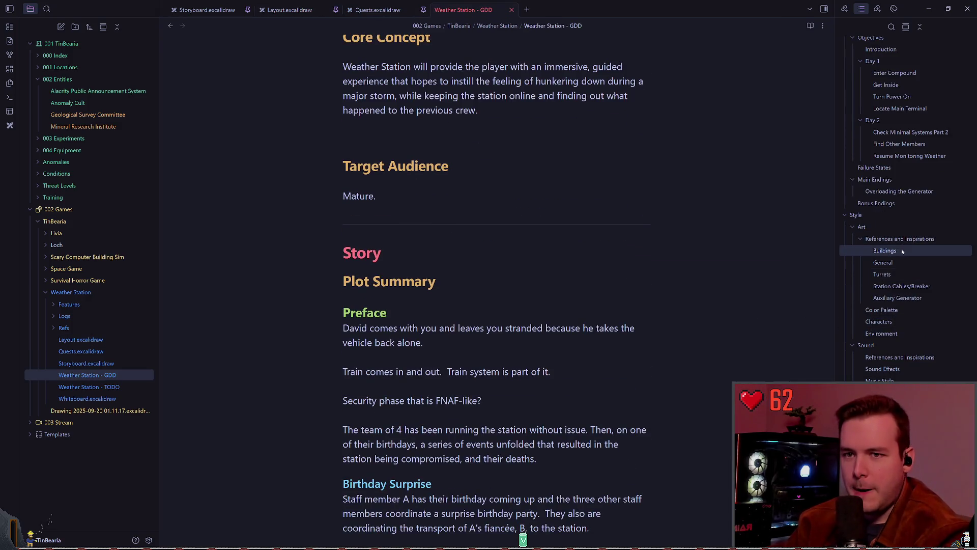
pyautogui.click(886, 250)
pyautogui.scroll(-10, 610, 329)
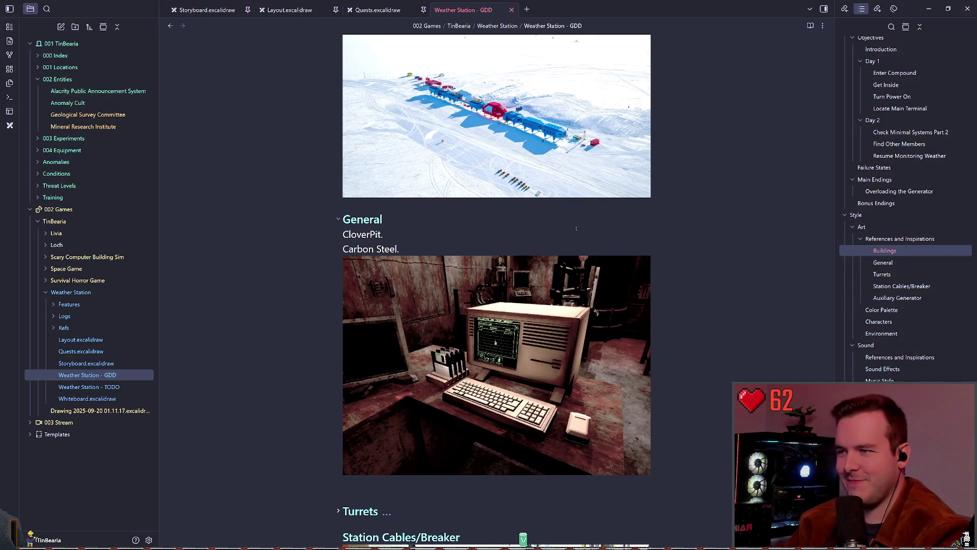
# - Paste the concrete interior photo on a new line below the Halley station image
pyautogui.click(384, 219)
pyautogui.press('Up')
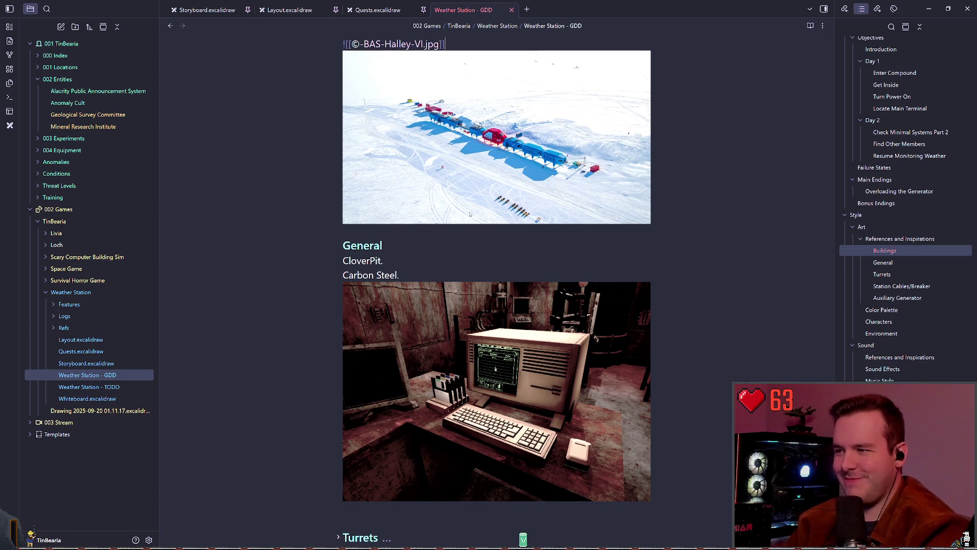
pyautogui.press('Return')
pyautogui.hotkey('ctrl', 'v')
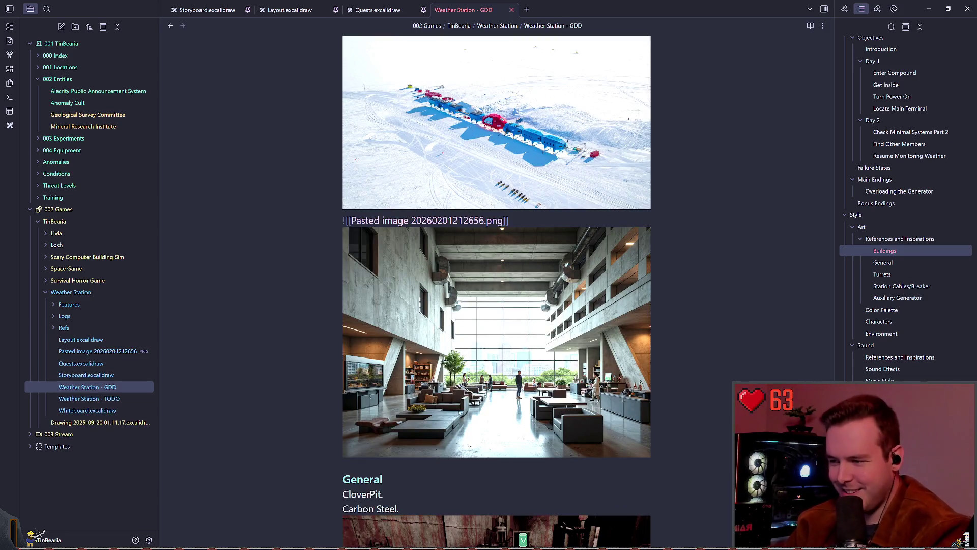
pyautogui.click(72, 352)
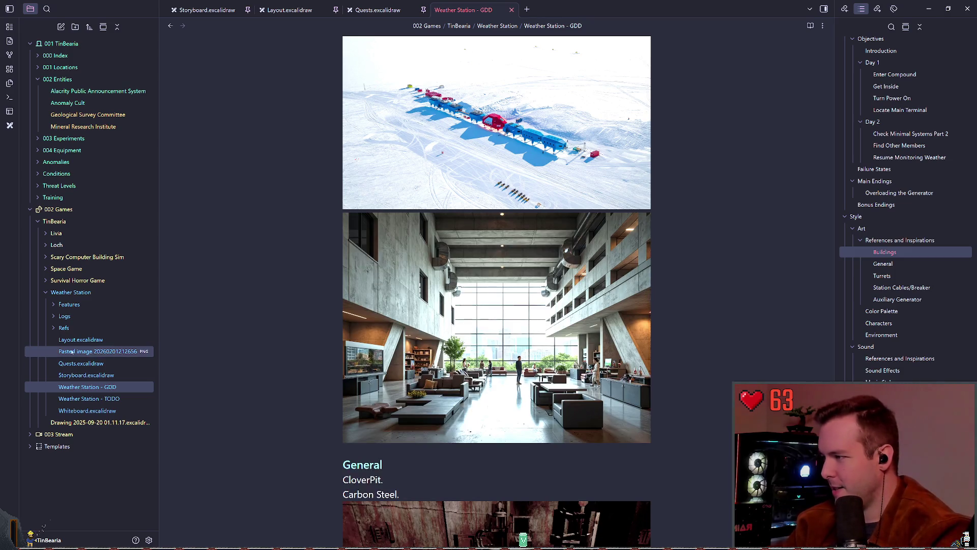
pyautogui.moveTo(72, 352); pyautogui.dragTo(63, 328)
# - Place the caret in the General heading of the GDD references
pyautogui.click(429, 457)
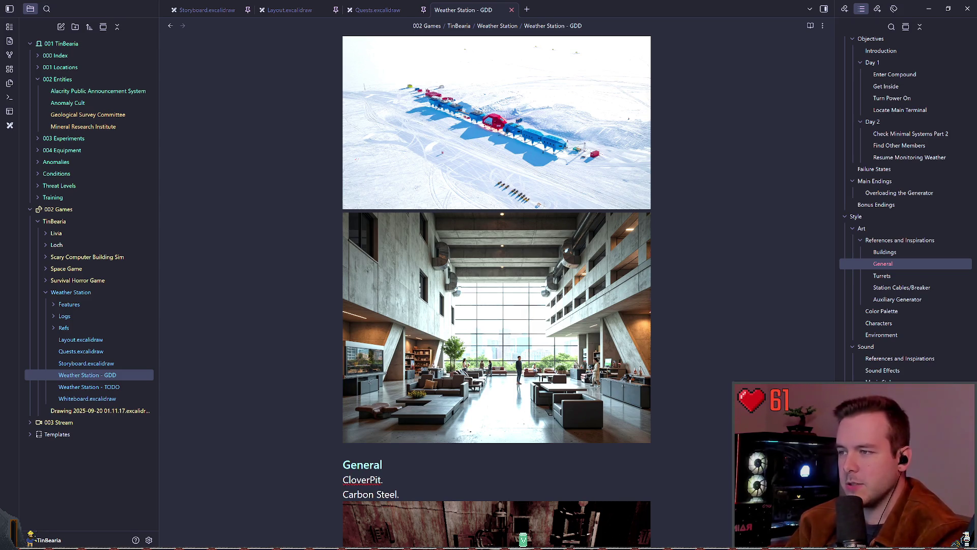
# - Paste the snowy brutalist building photo on a new line below the interior image embed
pyautogui.click(696, 434)
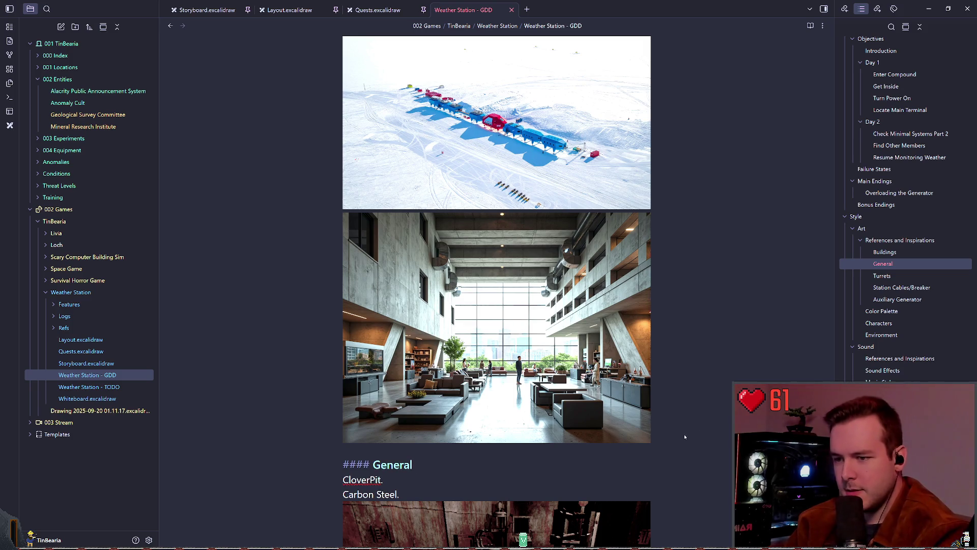
pyautogui.click(650, 439)
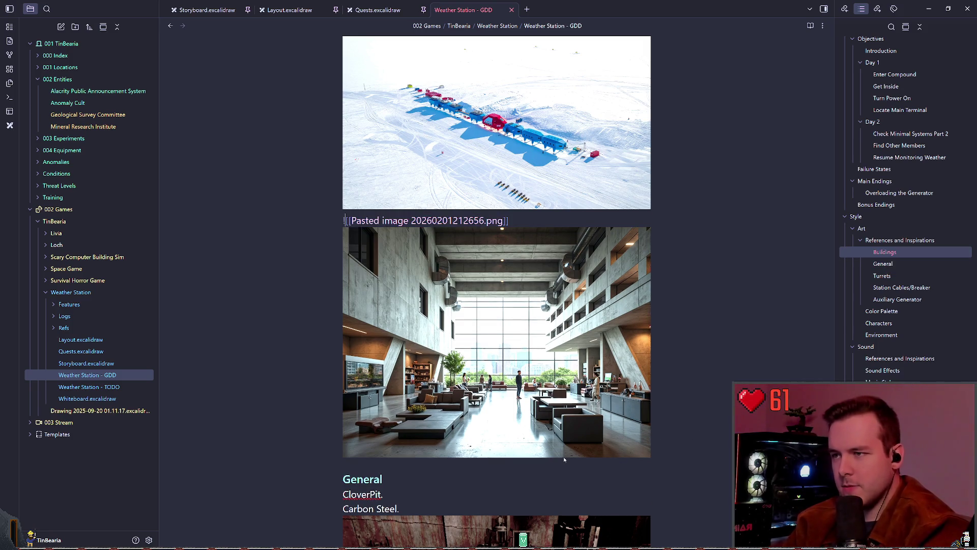
pyautogui.press('Return')
pyautogui.press('BackSpace')
pyautogui.write('!')
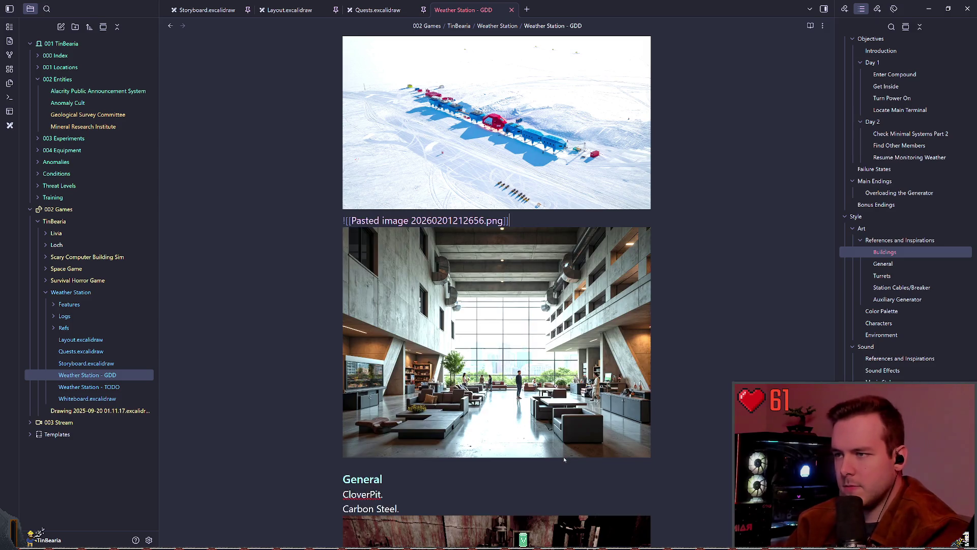
pyautogui.press('End')
pyautogui.press('Return')
pyautogui.hotkey('ctrl', 'v')
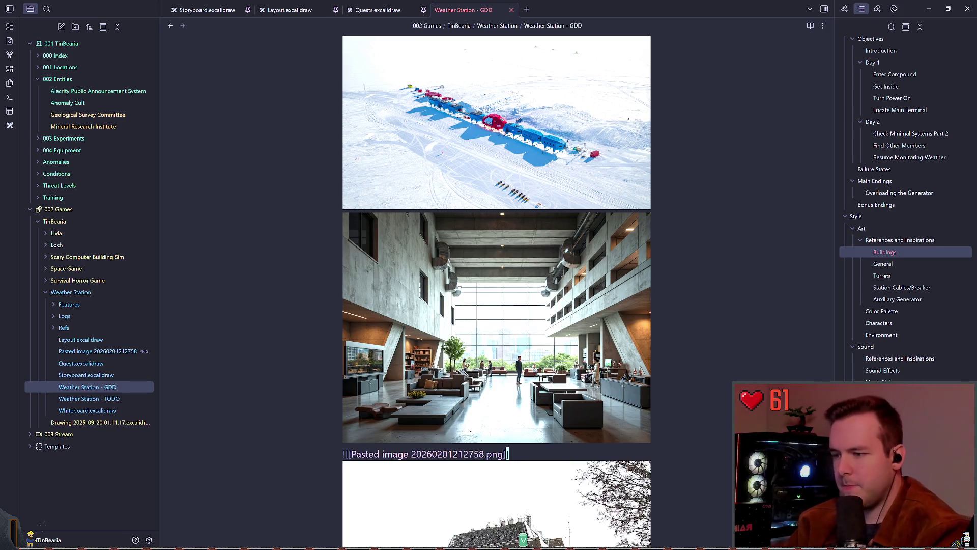
pyautogui.scroll(-5, 484, 461)
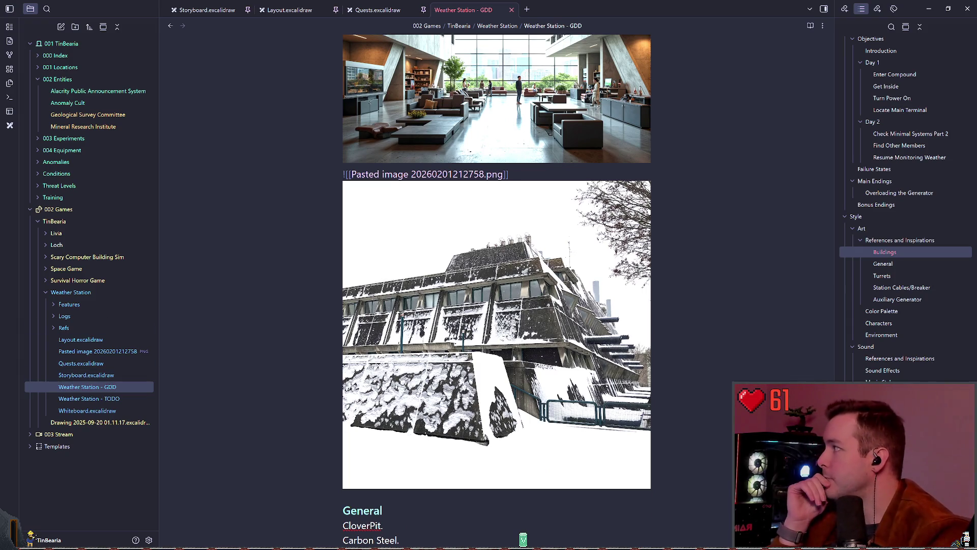
pyautogui.press('Down')
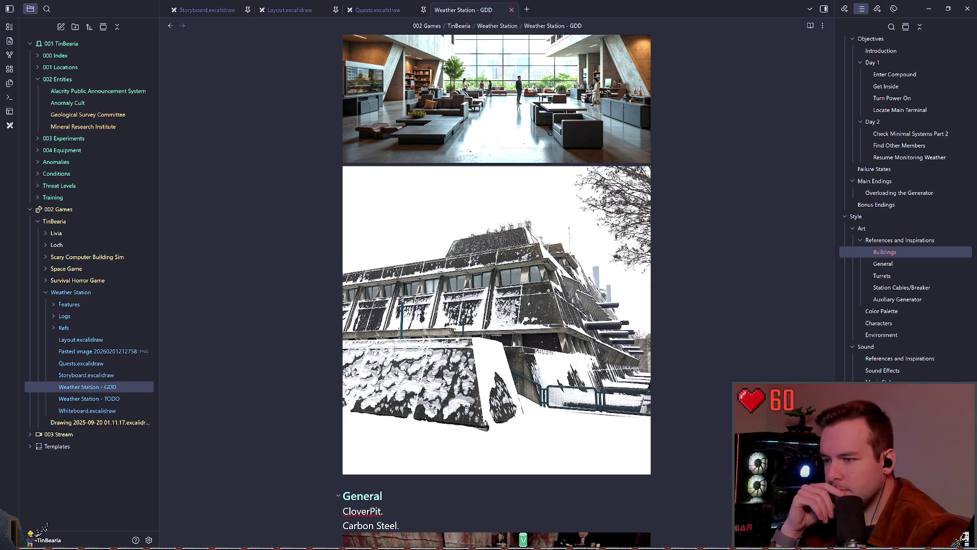
pyautogui.scroll(-1, 496, 290)
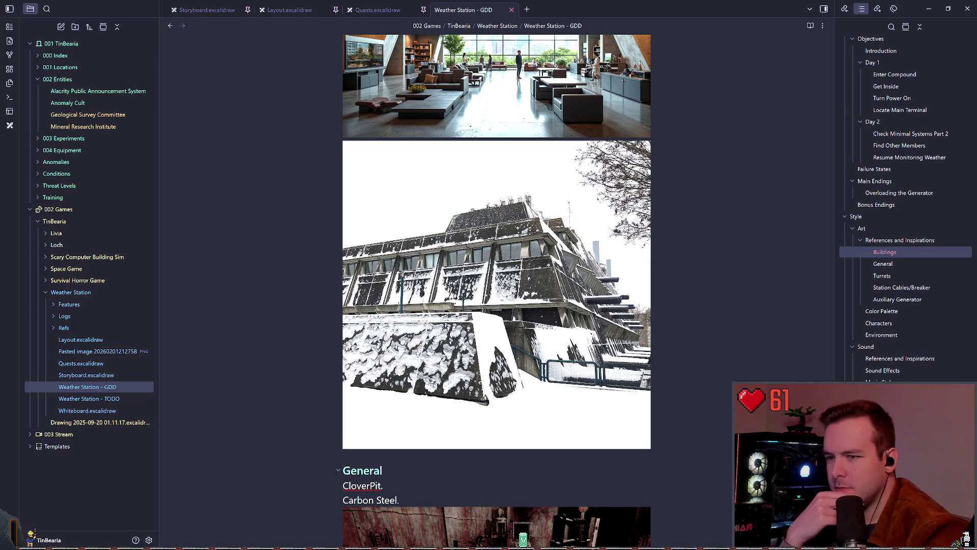
pyautogui.scroll(2, 495, 543)
pyautogui.scroll(-3, 496, 543)
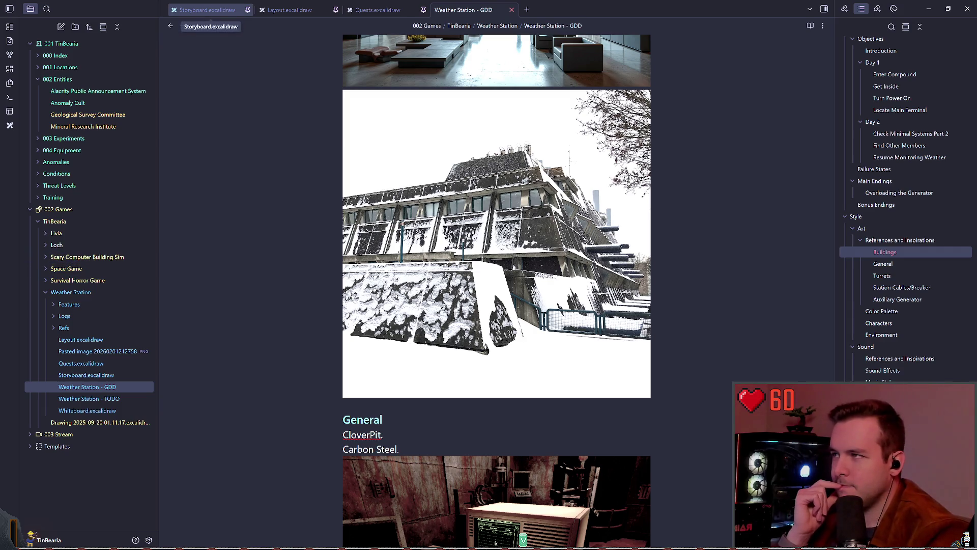
pyautogui.click(207, 10)
pyautogui.click(290, 9)
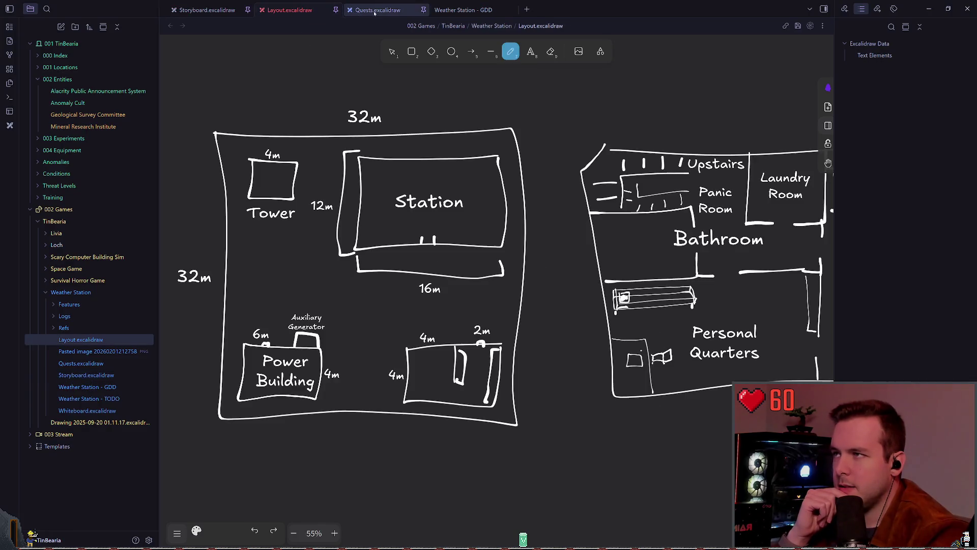
pyautogui.click(377, 9)
pyautogui.click(290, 10)
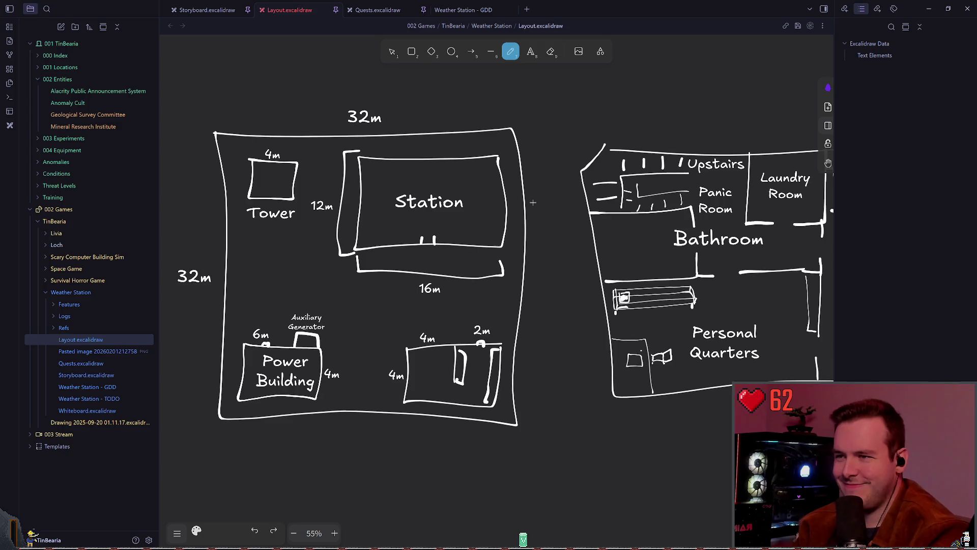
pyautogui.scroll(-5, 529, 229)
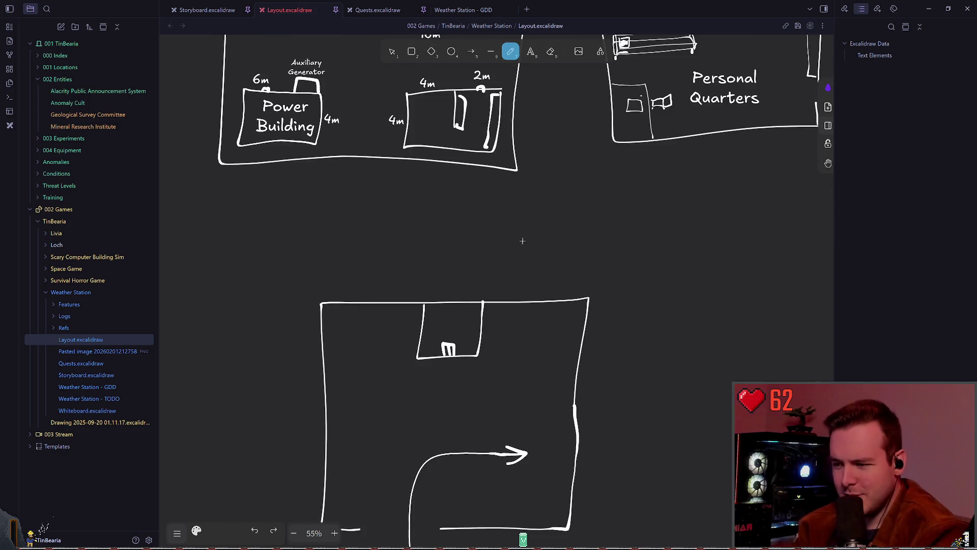
pyautogui.scroll(-3, 522, 241)
pyautogui.scroll(7, 495, 220)
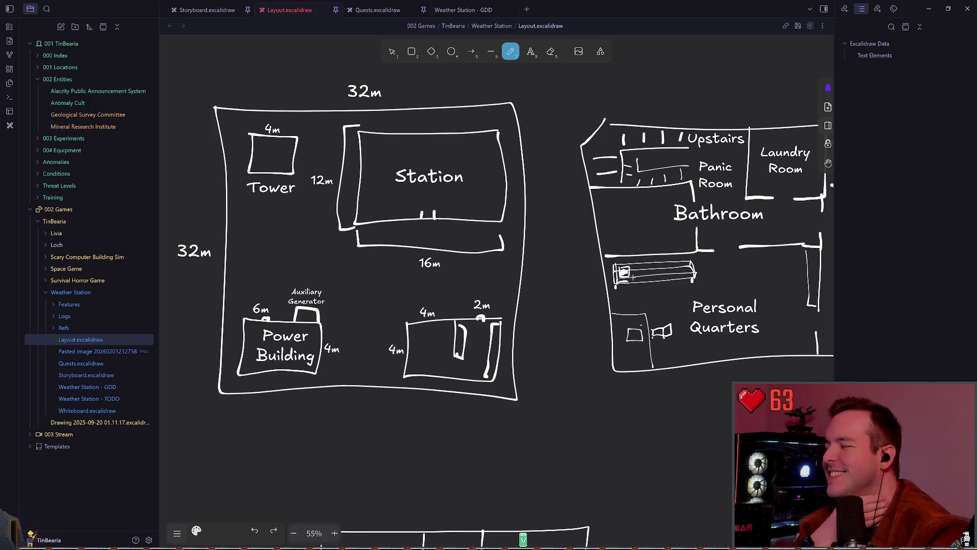
pyautogui.scroll(-8, 631, 276)
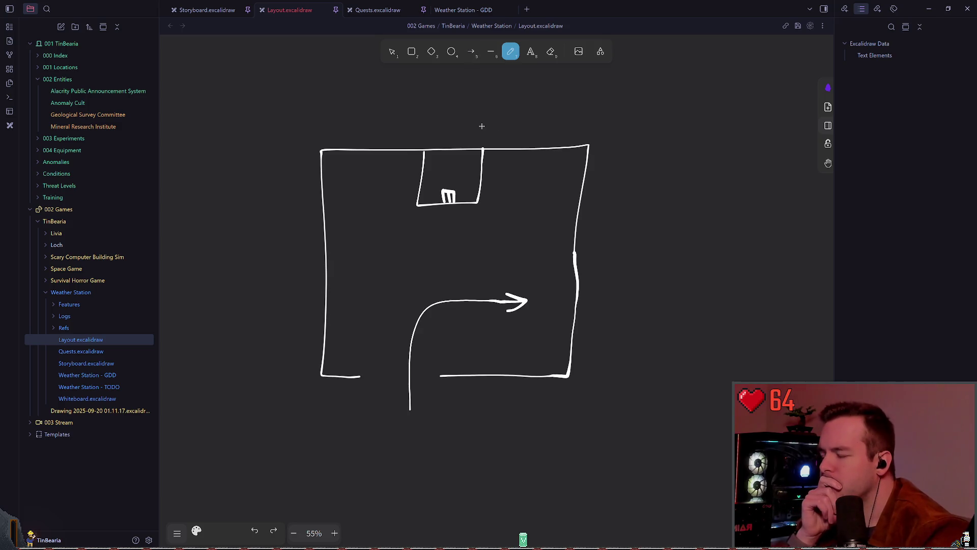
pyautogui.hotkey('ctrl', 'shift', 'Tab')
pyautogui.hotkey('ctrl', 'shift', 'Tab')
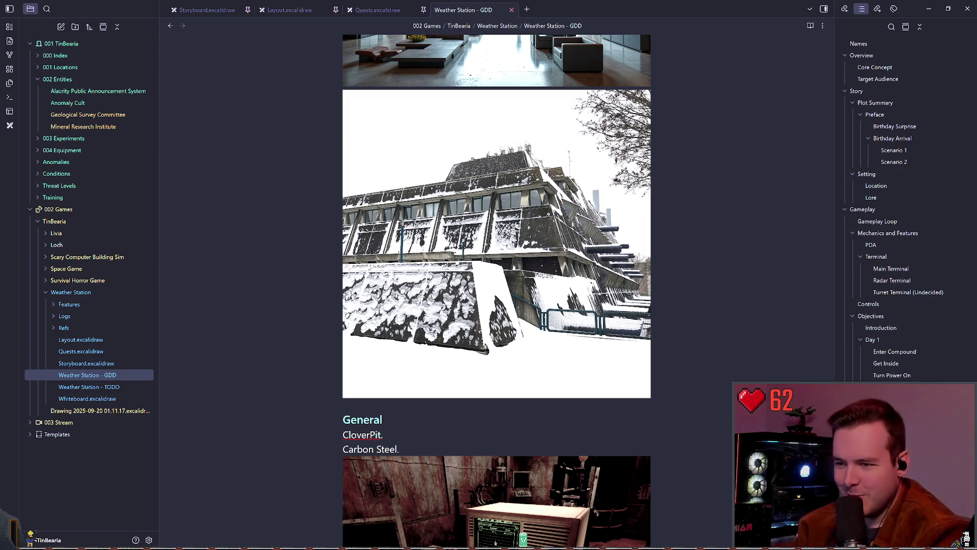
# - Paste the triangular concrete building photo on a new line beneath the snowy building image
pyautogui.press('Down')
pyautogui.press('Down')
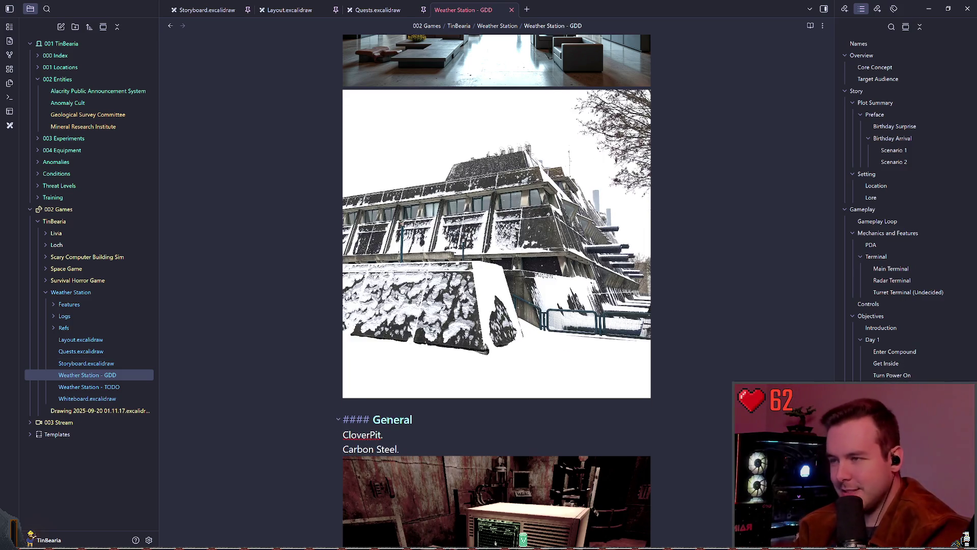
pyautogui.press('k')
pyautogui.press('o')
pyautogui.hotkey('ctrl', 'v')
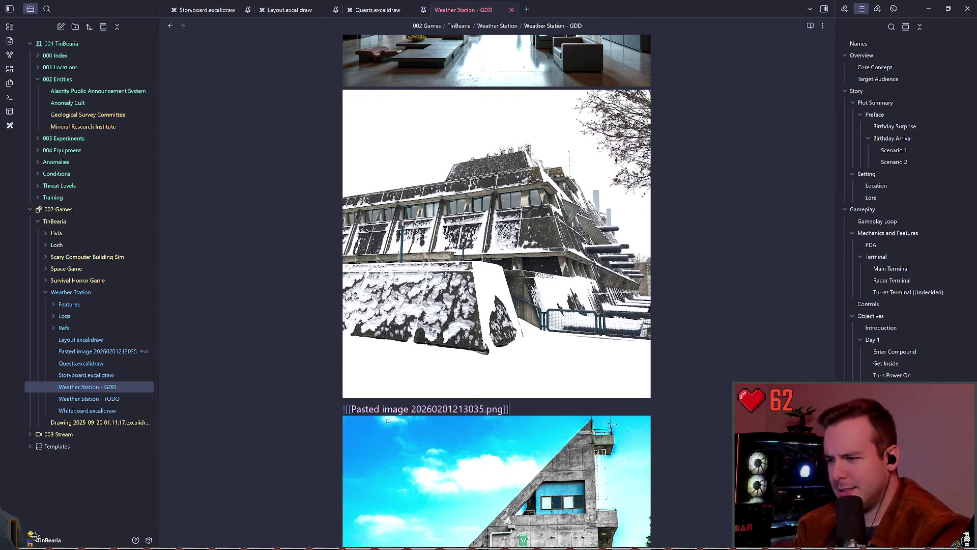
pyautogui.scroll(-5, 474, 433)
pyautogui.press('Down')
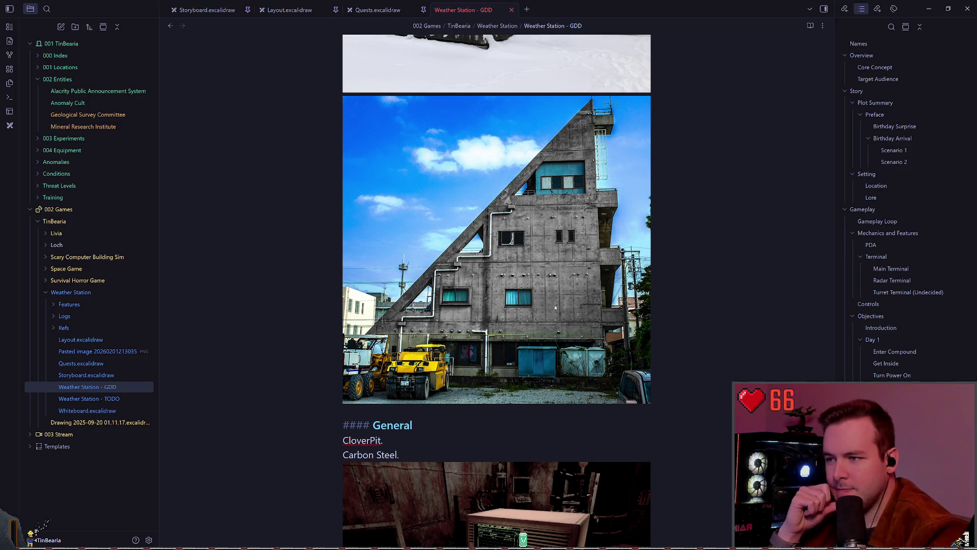
pyautogui.scroll(1, 543, 304)
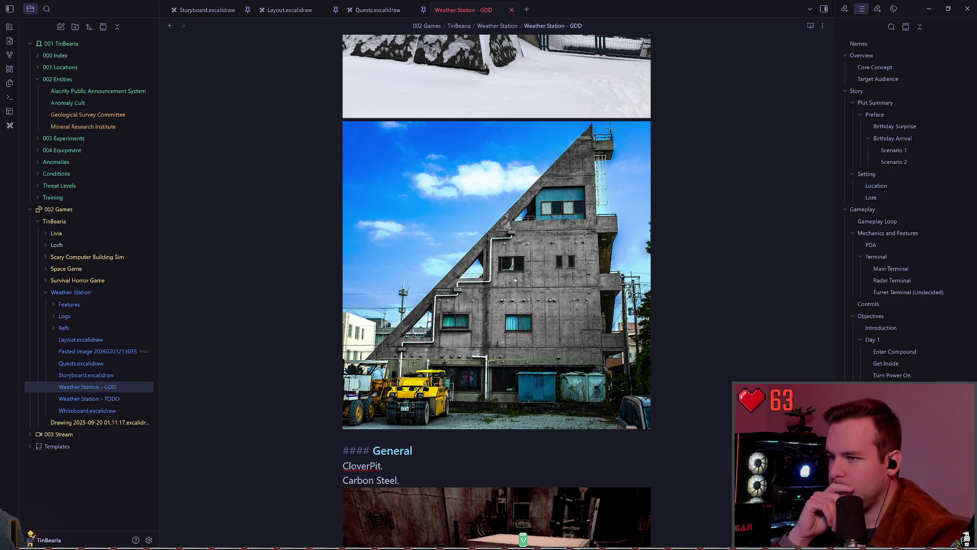
pyautogui.scroll(1, 547, 310)
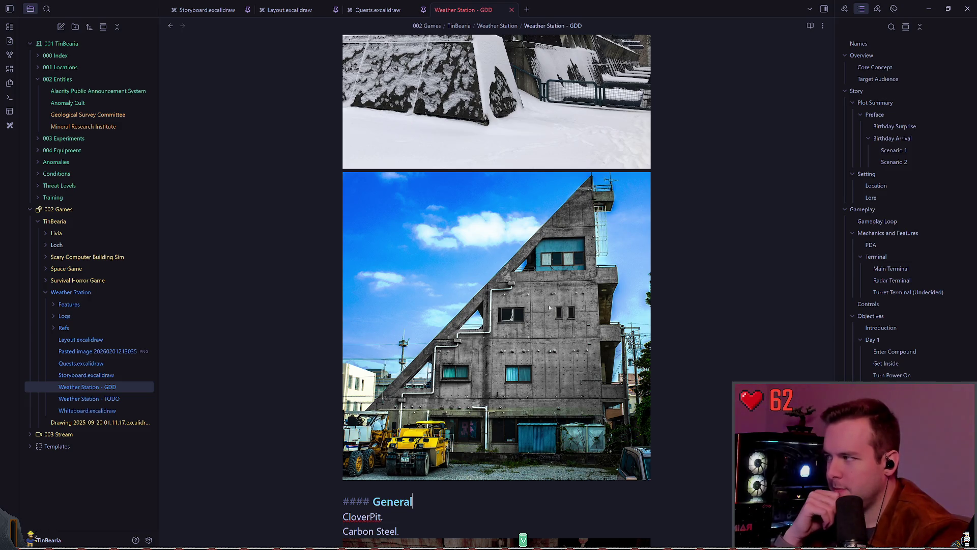
pyautogui.scroll(2, 549, 308)
pyautogui.scroll(-3, 549, 308)
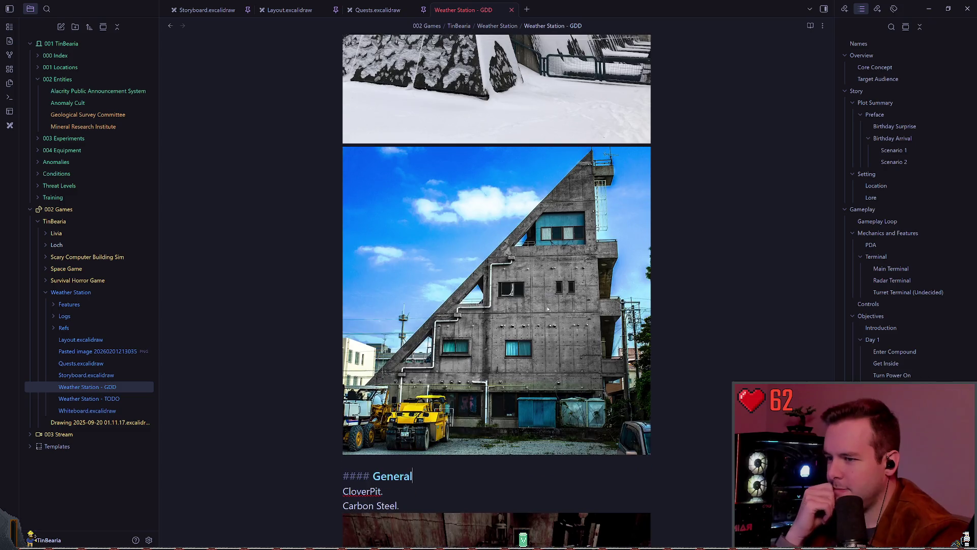
pyautogui.scroll(6, 548, 306)
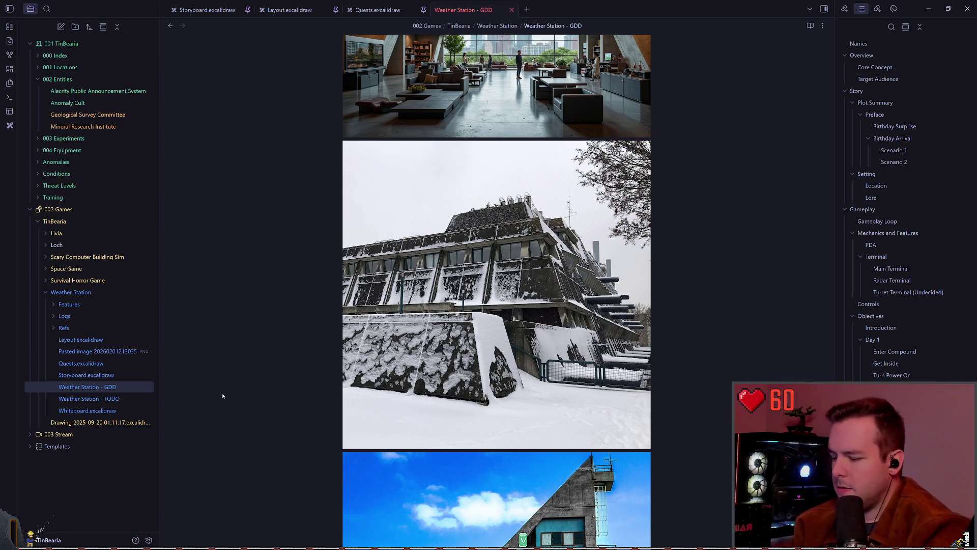
# - Switch from the Storyboard drawing to the Layout.excalidraw drawing
pyautogui.click(206, 10)
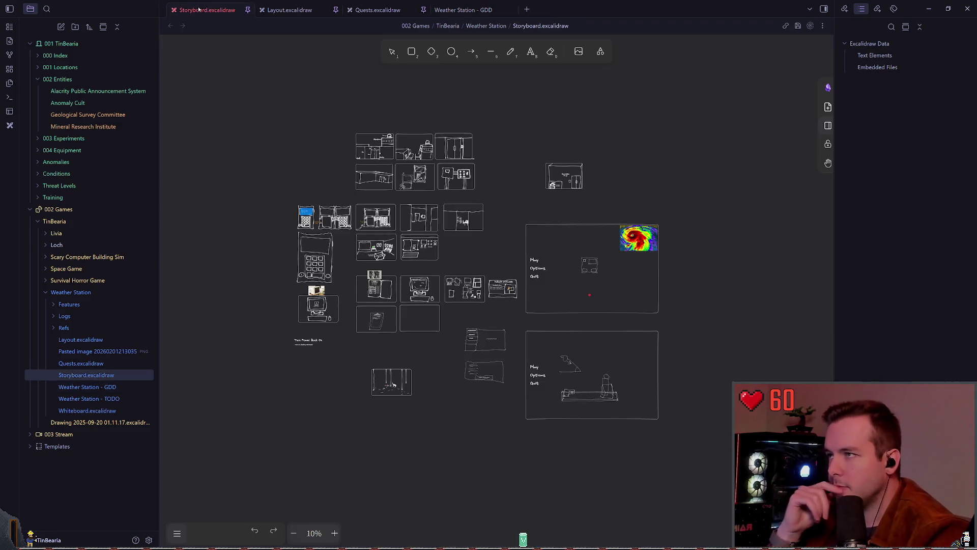
pyautogui.click(305, 10)
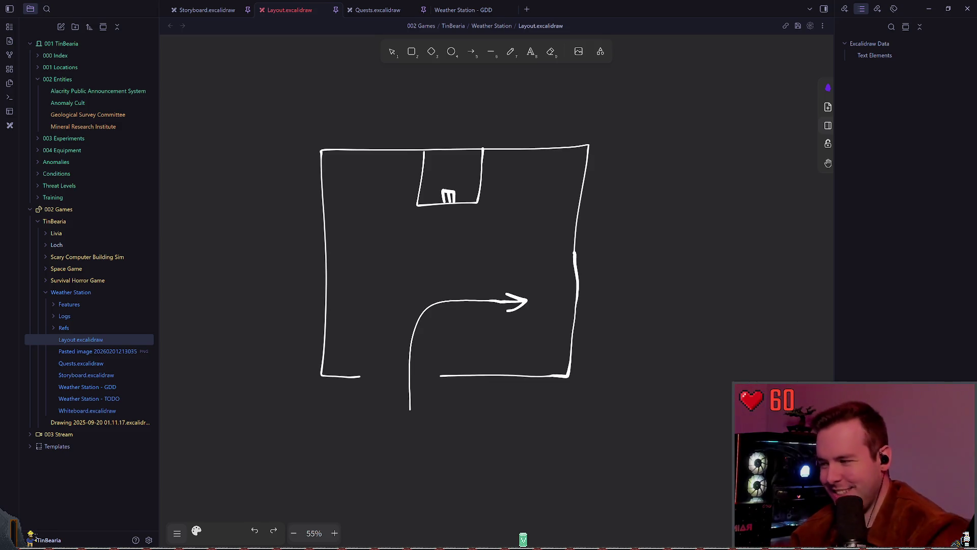
pyautogui.moveTo(76, 351); pyautogui.dragTo(77, 333)
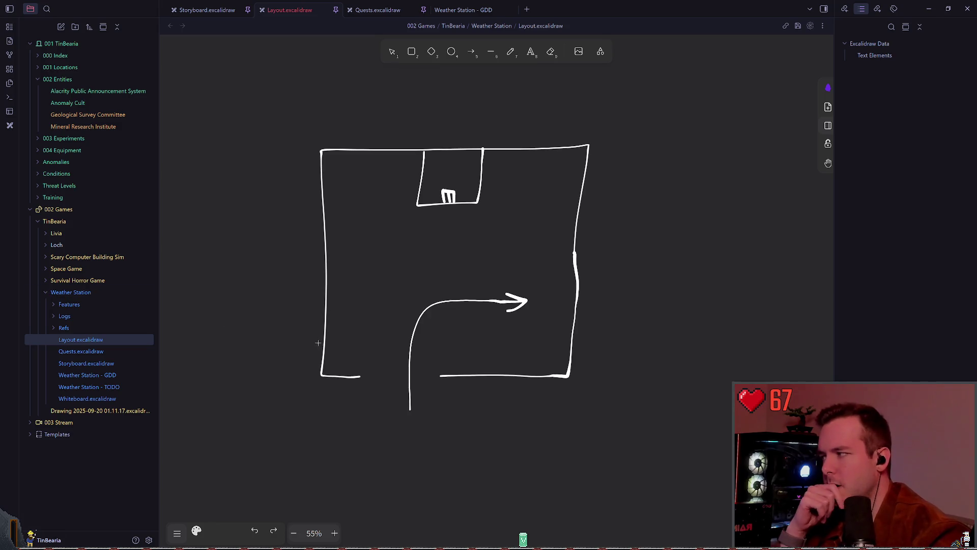
pyautogui.hscroll(-2, 438, 264)
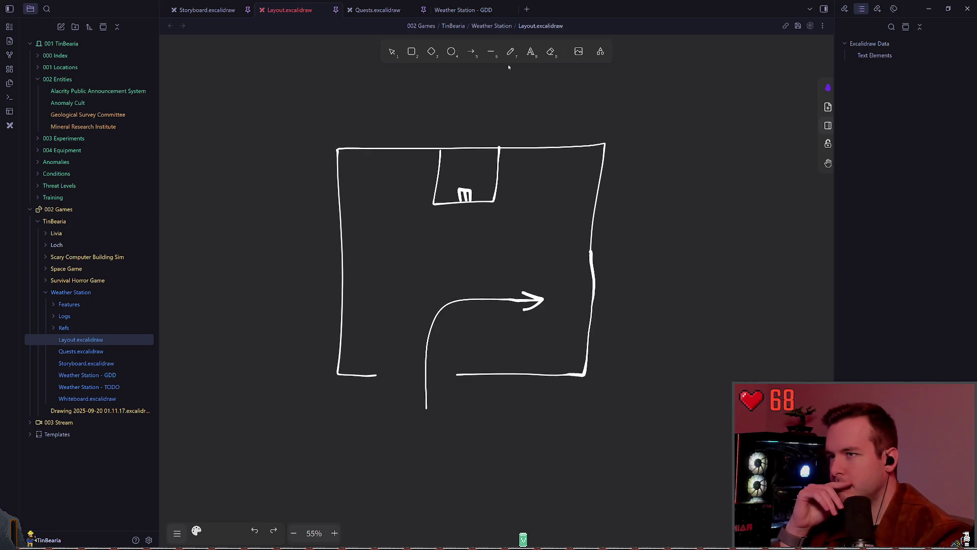
# - Select and delete the curved entrance arrow in the Layout sketch
pyautogui.click(536, 54)
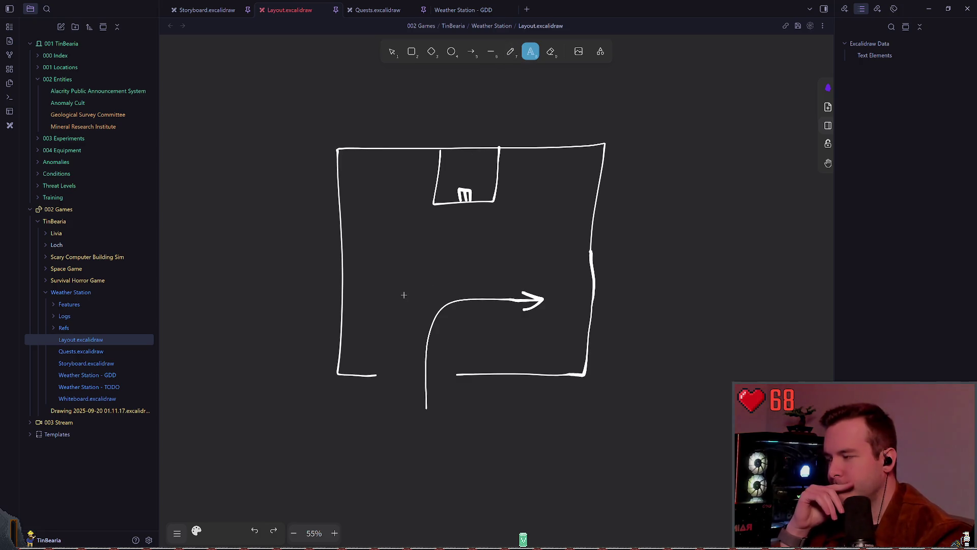
pyautogui.scroll(-2, 405, 285)
pyautogui.click(392, 52)
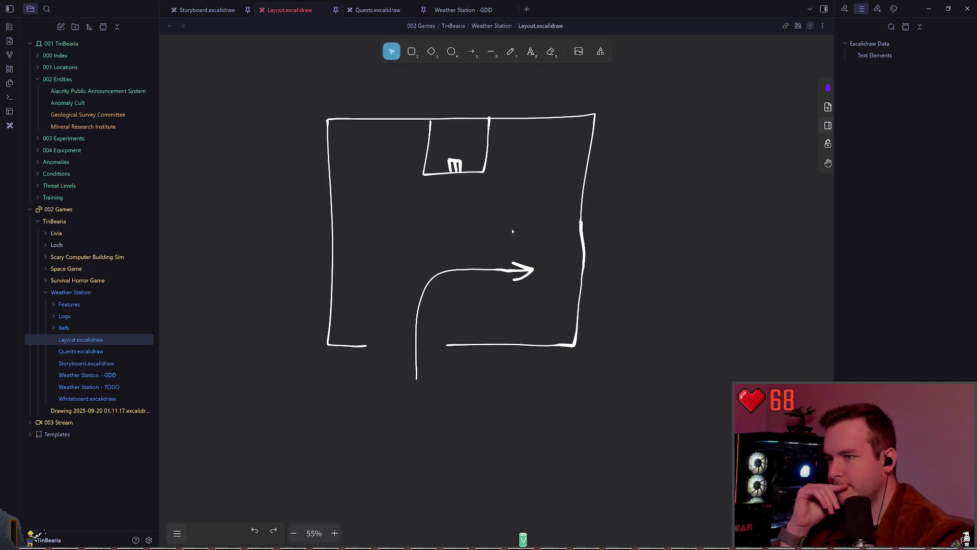
pyautogui.click(493, 266)
pyautogui.press('Delete')
pyautogui.scroll(-2, 550, 239)
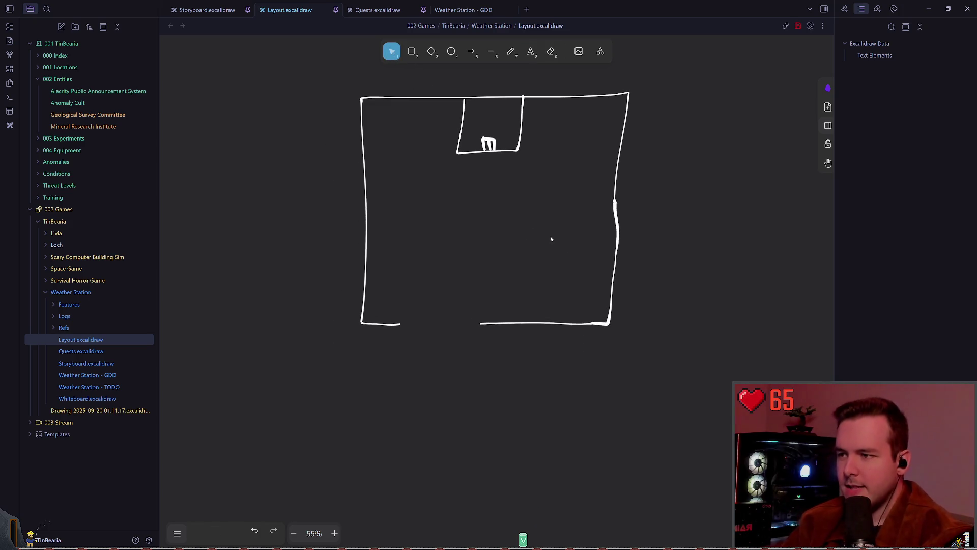
pyautogui.scroll(2, 550, 239)
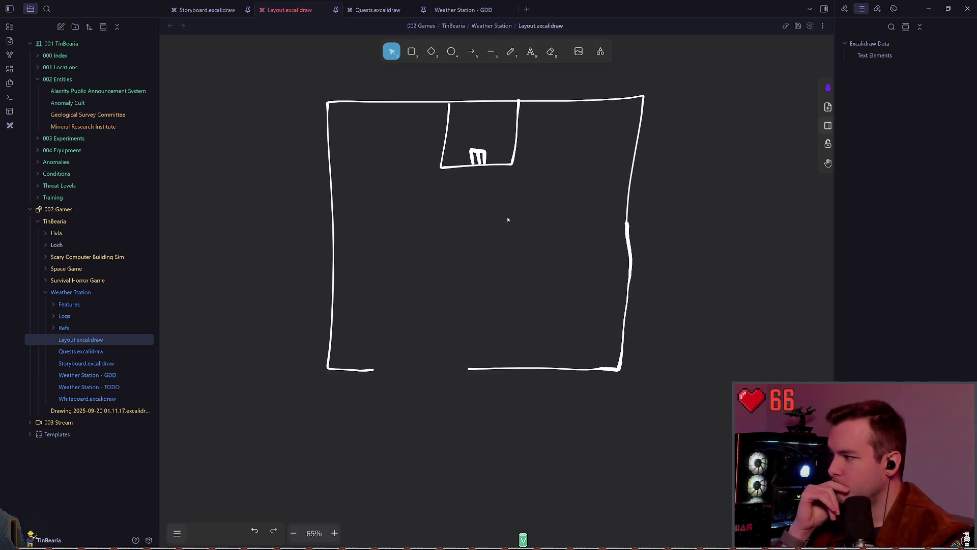
pyautogui.click(508, 56)
pyautogui.click(392, 51)
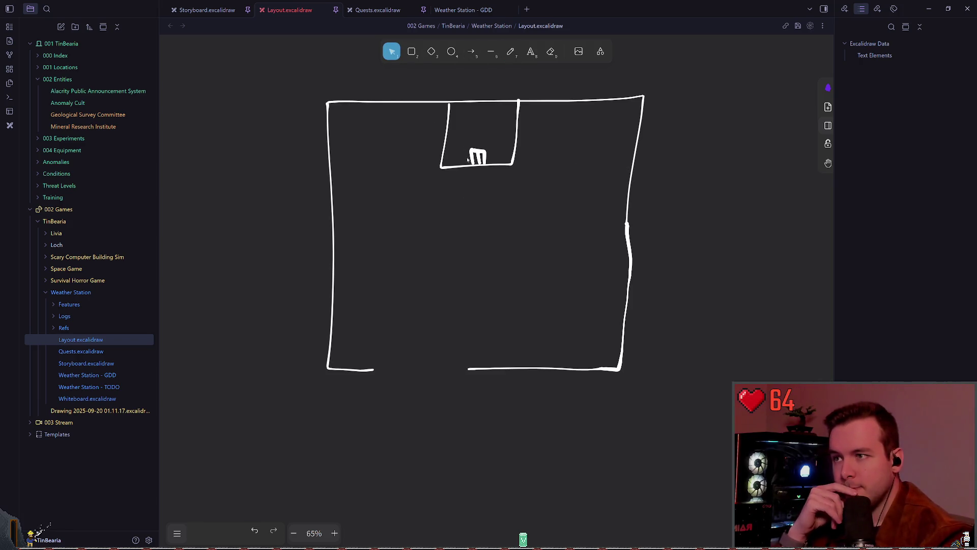
pyautogui.click(516, 123)
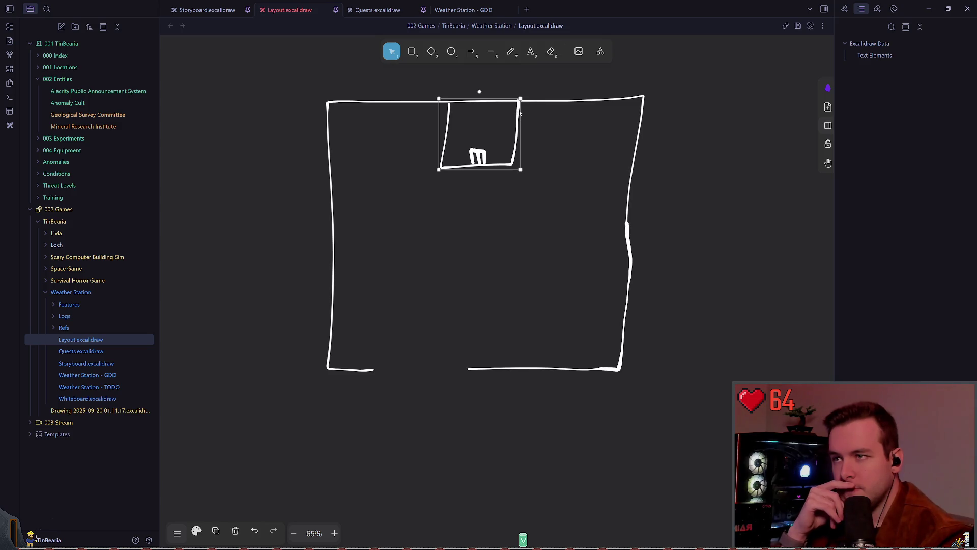
pyautogui.click(570, 133)
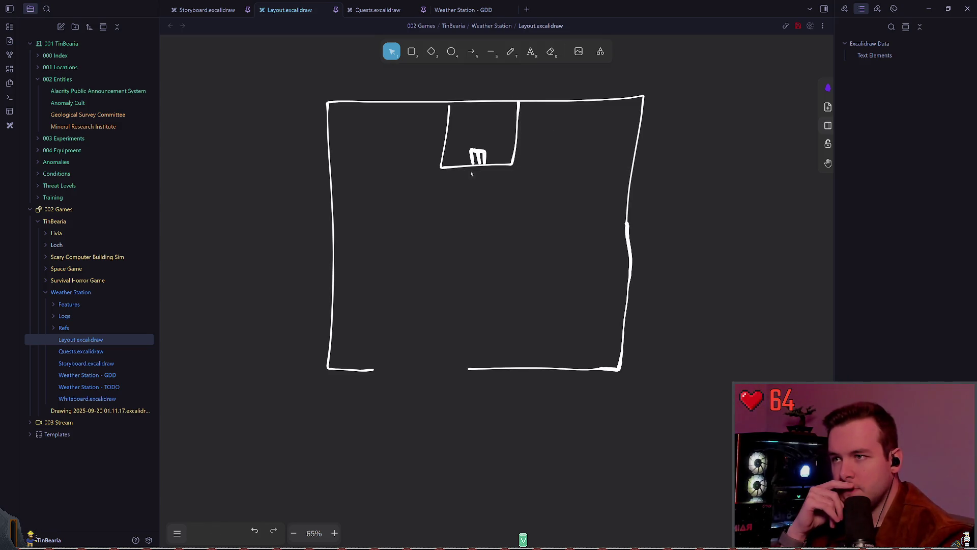
pyautogui.click(510, 51)
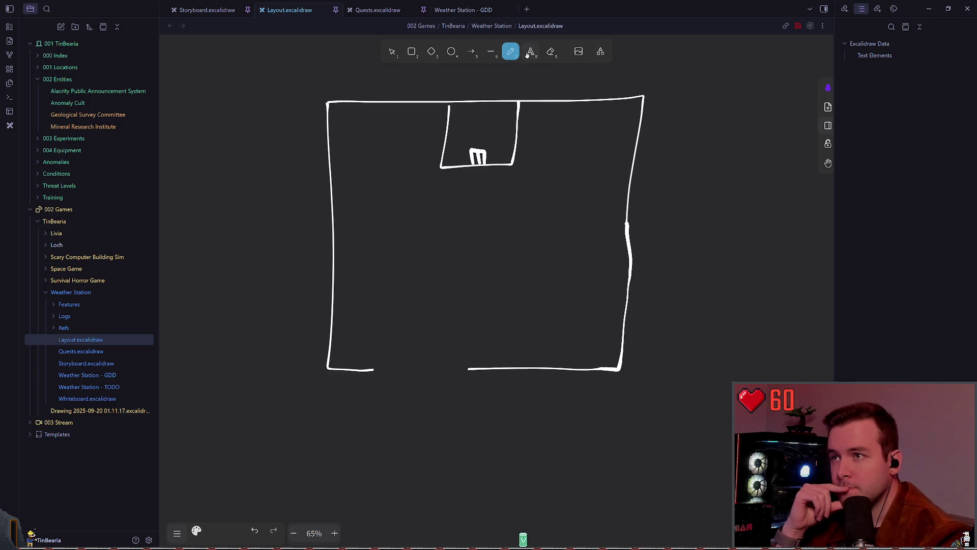
pyautogui.press('v')
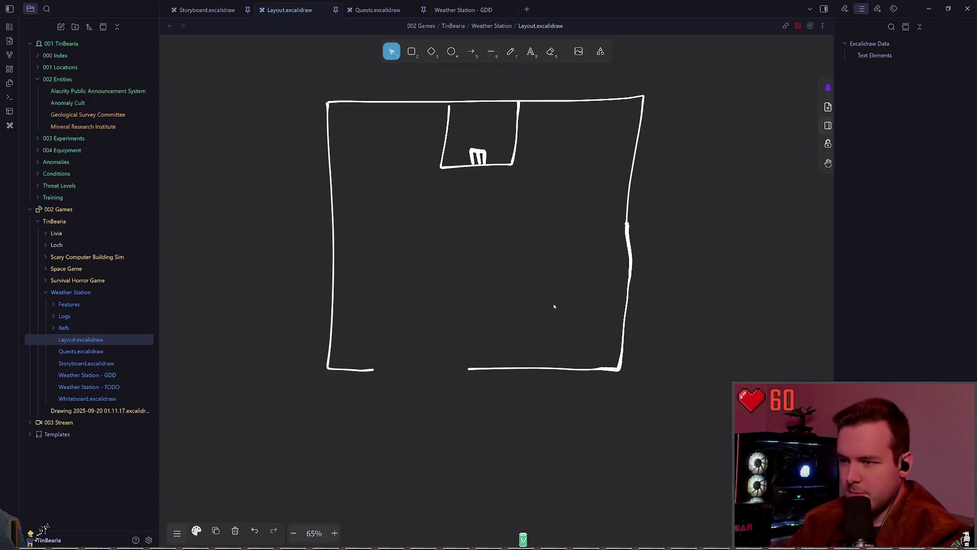
# - Add a Parking label inside the room and enlarge it
pyautogui.write('Parking')
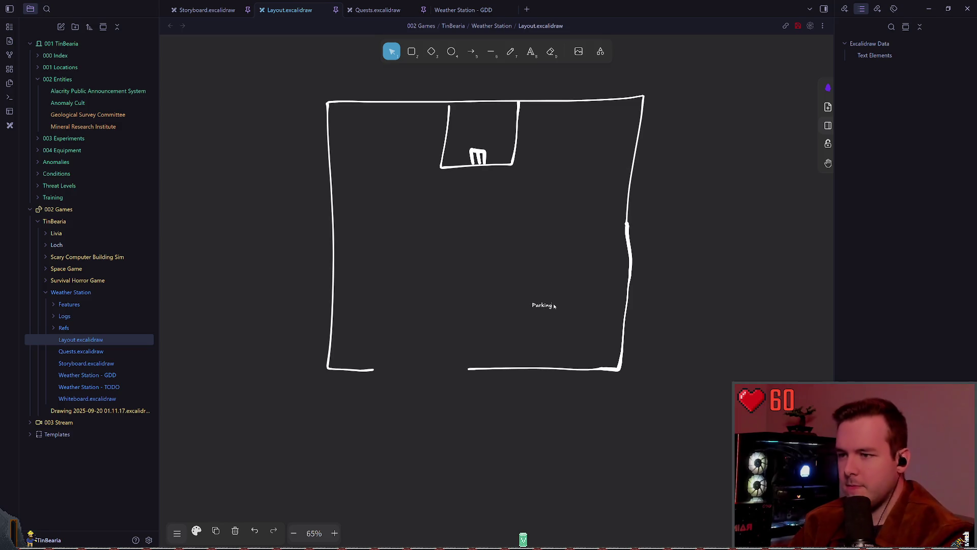
pyautogui.click(463, 240)
pyautogui.click(536, 306)
pyautogui.moveTo(554, 312)
pyautogui.mouseDown()
pyautogui.moveTo(582, 318)
pyautogui.moveTo(563, 307)
pyautogui.moveTo(418, 385)
pyautogui.mouseUp()
# - Copy the label below the bottom wall and retype it as Vehicle Door
pyautogui.click(462, 248)
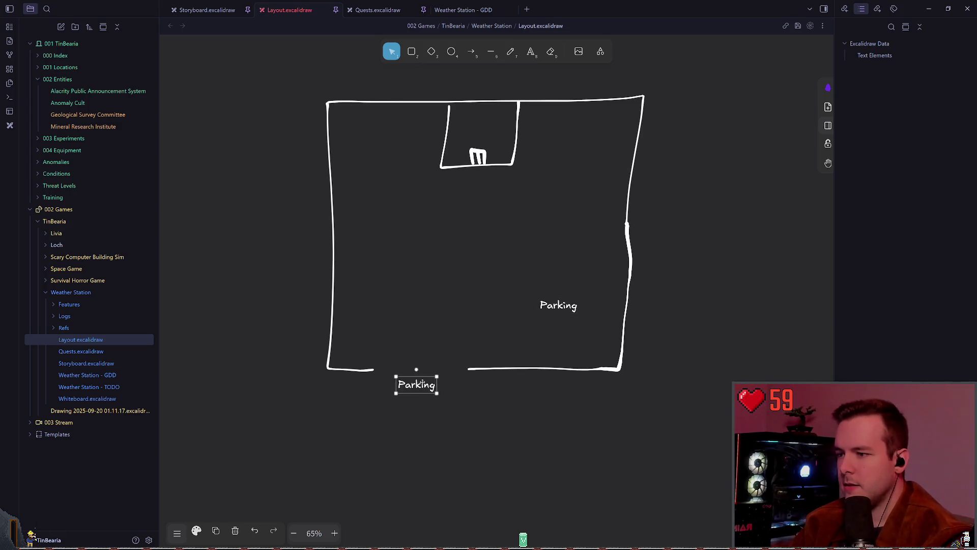
pyautogui.doubleClick(416, 383)
pyautogui.write('Main Door')
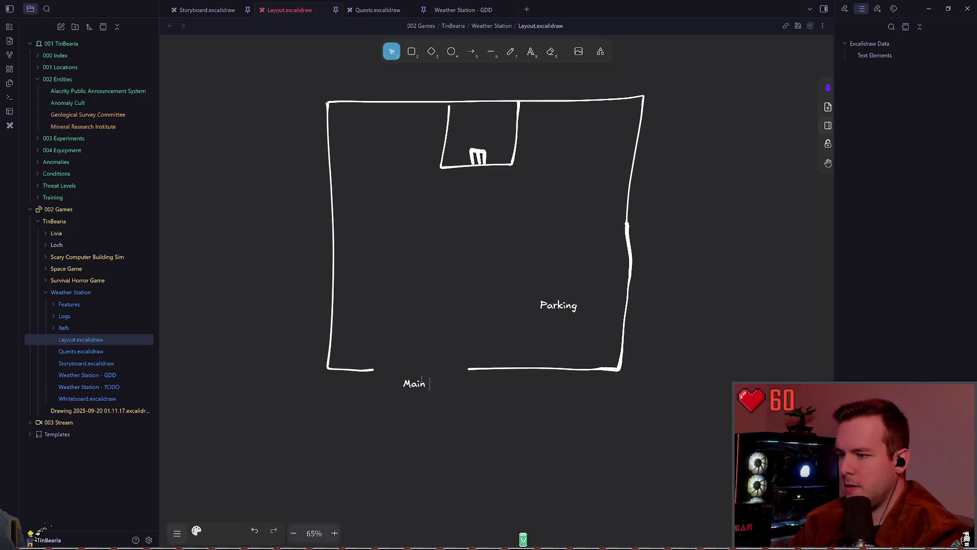
pyautogui.hotkey('ctrl', 'a')
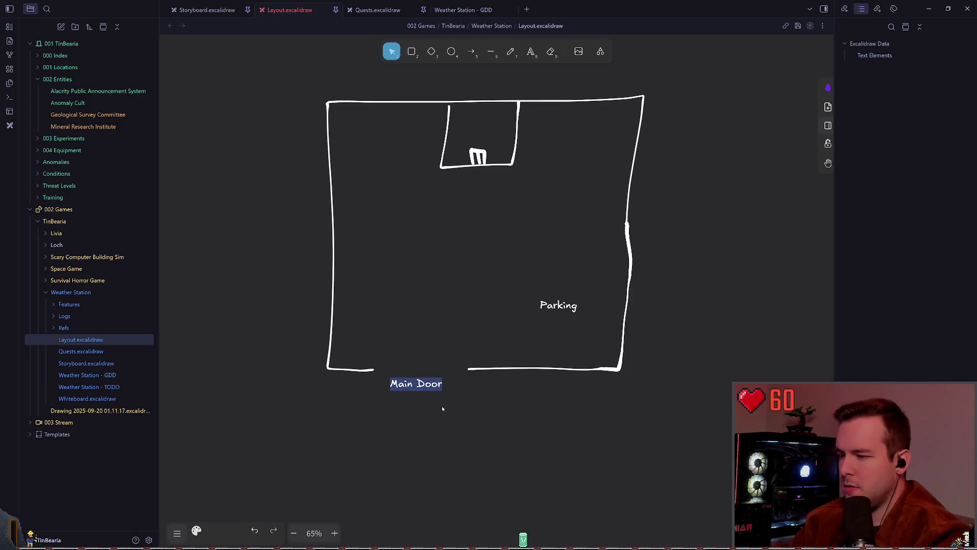
pyautogui.write('Vehicle Door')
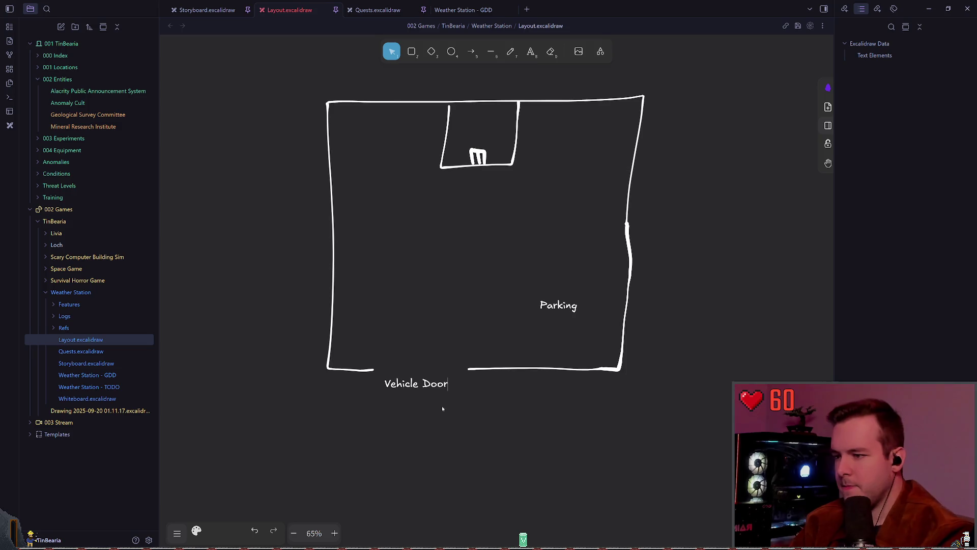
pyautogui.press('Escape')
# - Duplicate Vehicle Door to the right, rename it Main Door, and place it under the wall
pyautogui.moveTo(405, 377)
pyautogui.mouseDown()
pyautogui.moveTo(473, 389)
pyautogui.moveTo(489, 374)
pyautogui.mouseUp()
pyautogui.doubleClick(507, 384)
pyautogui.press('BackSpace')
pyautogui.press('Return')
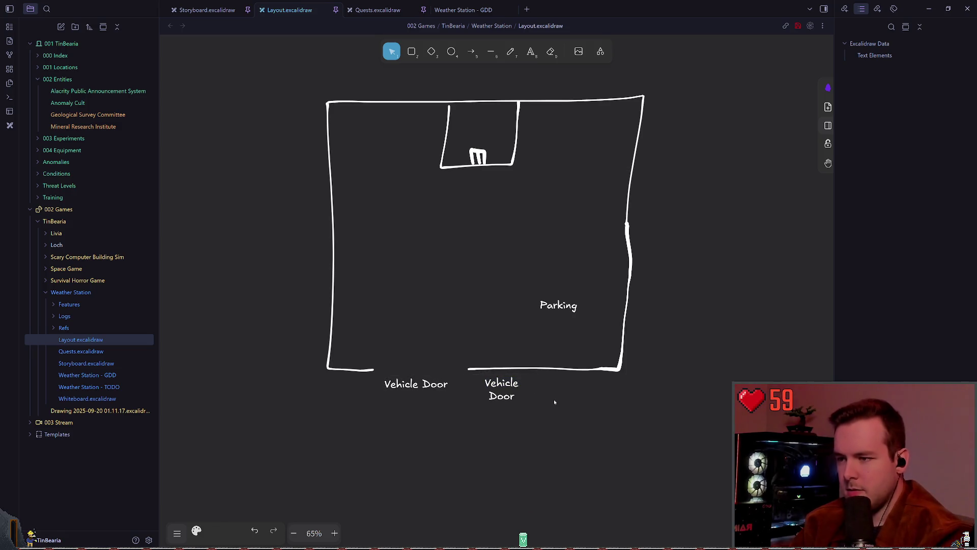
pyautogui.press('BackSpace')
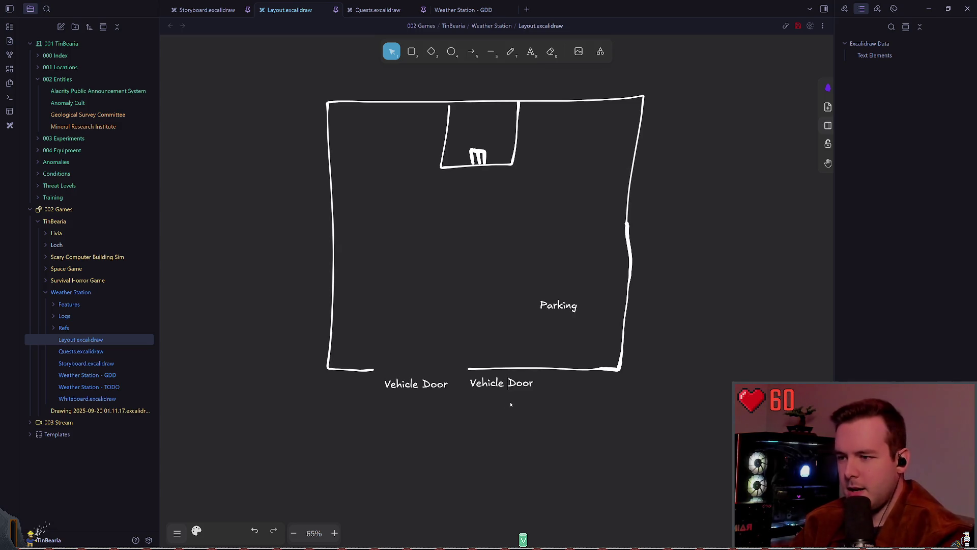
pyautogui.press('BackSpace')
pyautogui.press('BackSpace')
pyautogui.press('BackSpace')
pyautogui.press('BackSpace')
pyautogui.write('Main')
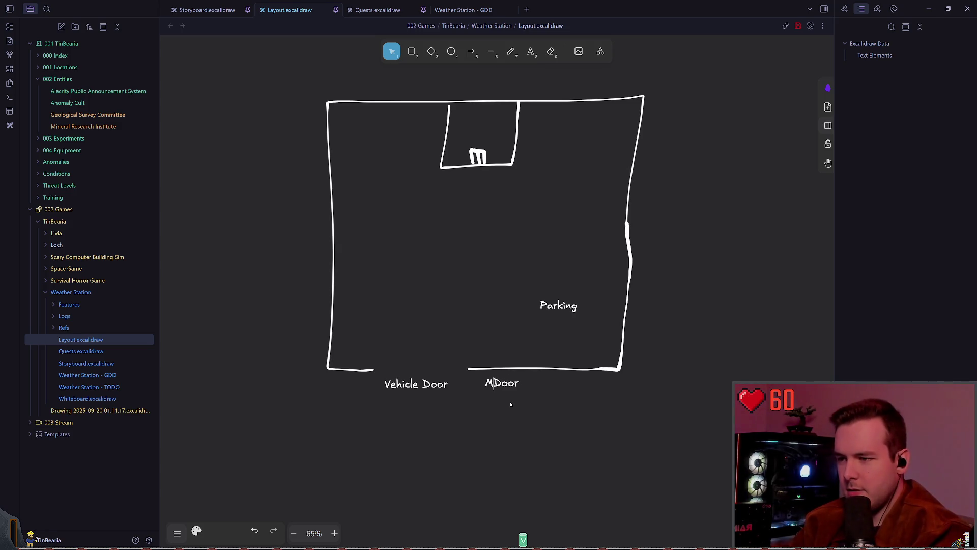
pyautogui.press('Escape')
pyautogui.moveTo(497, 385); pyautogui.dragTo(515, 386)
# - Nudge the Main Door label slightly right beneath the bottom wall
pyautogui.click(489, 432)
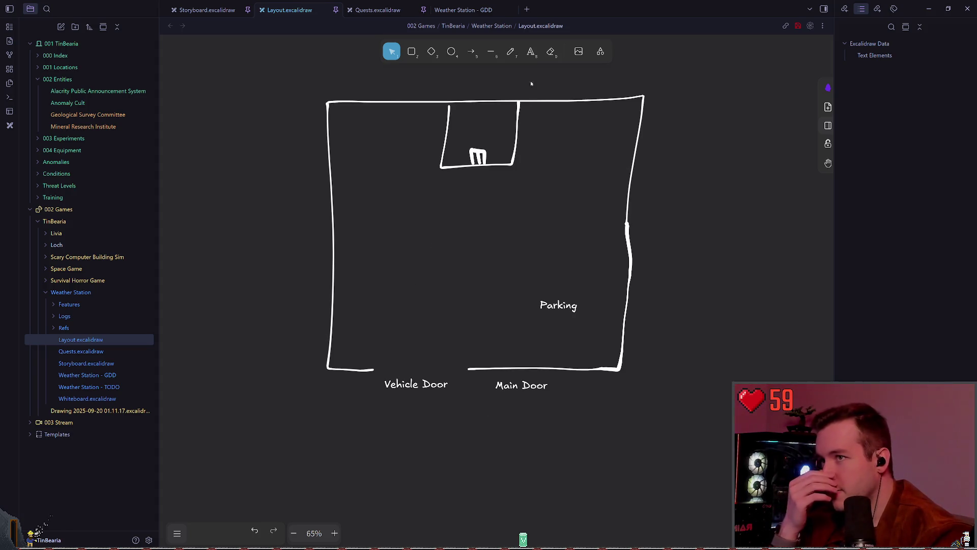
pyautogui.click(512, 52)
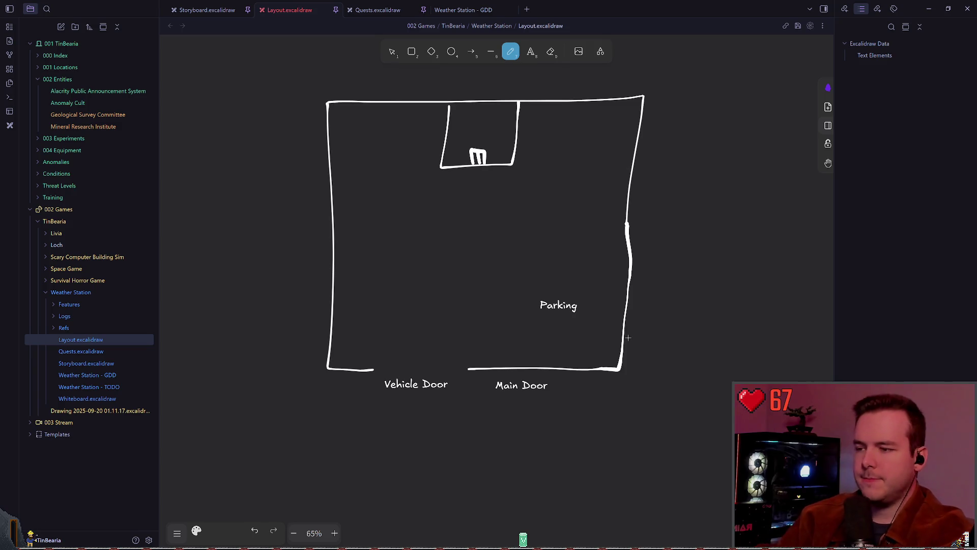
pyautogui.scroll(3, 544, 398)
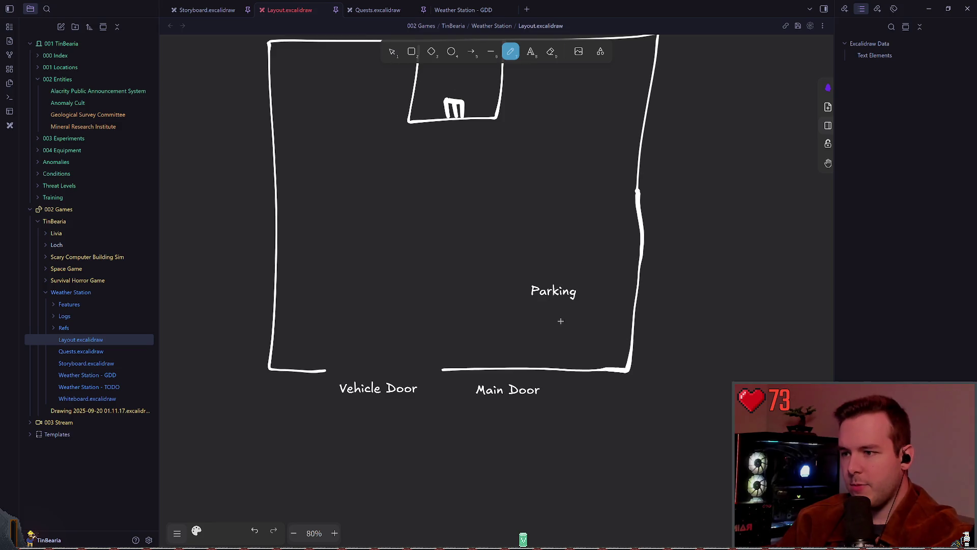
pyautogui.press('1')
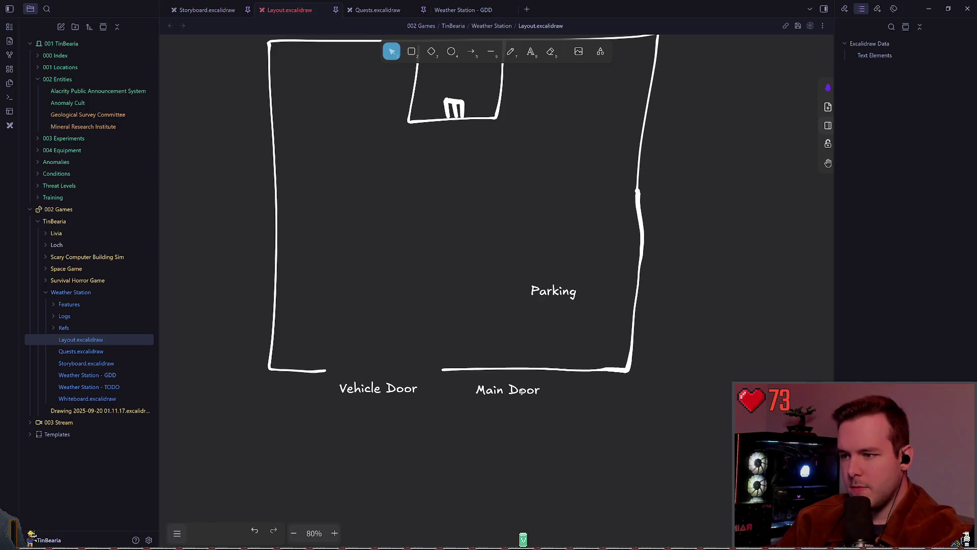
pyautogui.moveTo(521, 391); pyautogui.dragTo(527, 390)
pyautogui.press('7')
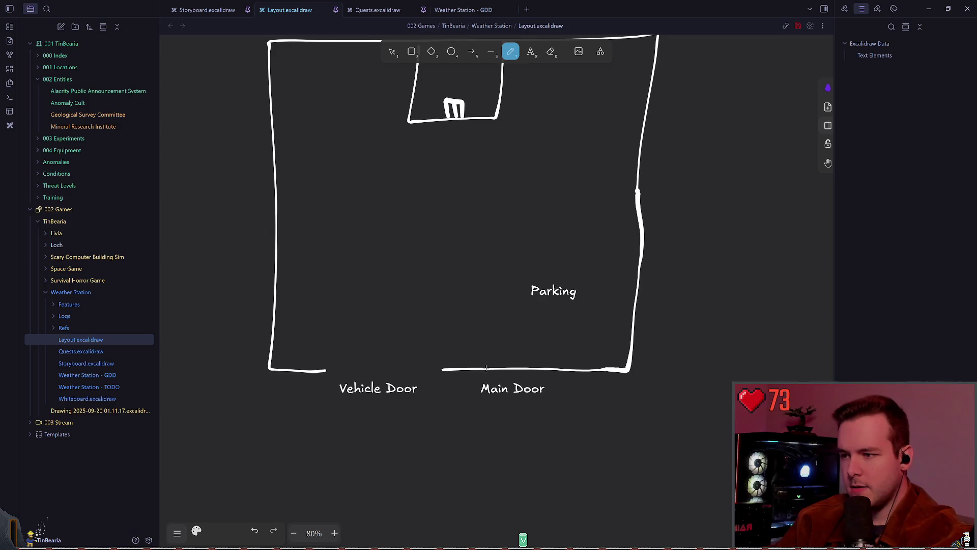
pyautogui.press('1')
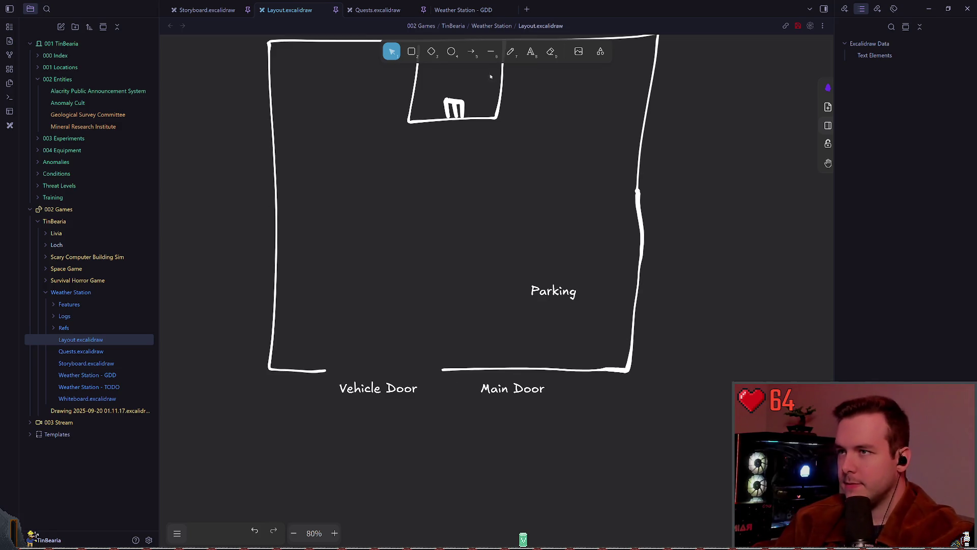
pyautogui.hscroll(-2, 437, 151)
pyautogui.scroll(2, 438, 151)
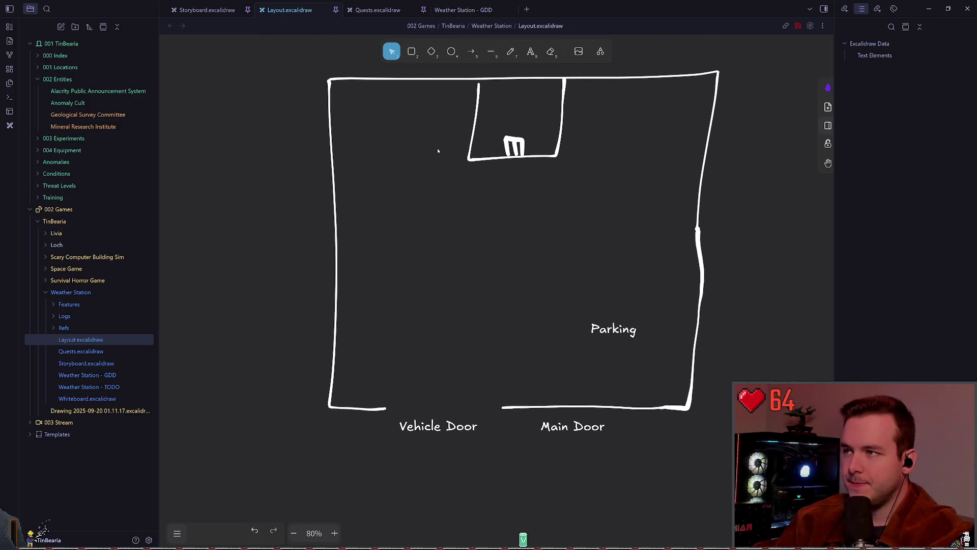
# - Redraw the left wall in two freehand strokes and extend the bottom wall rightward
pyautogui.click(332, 109)
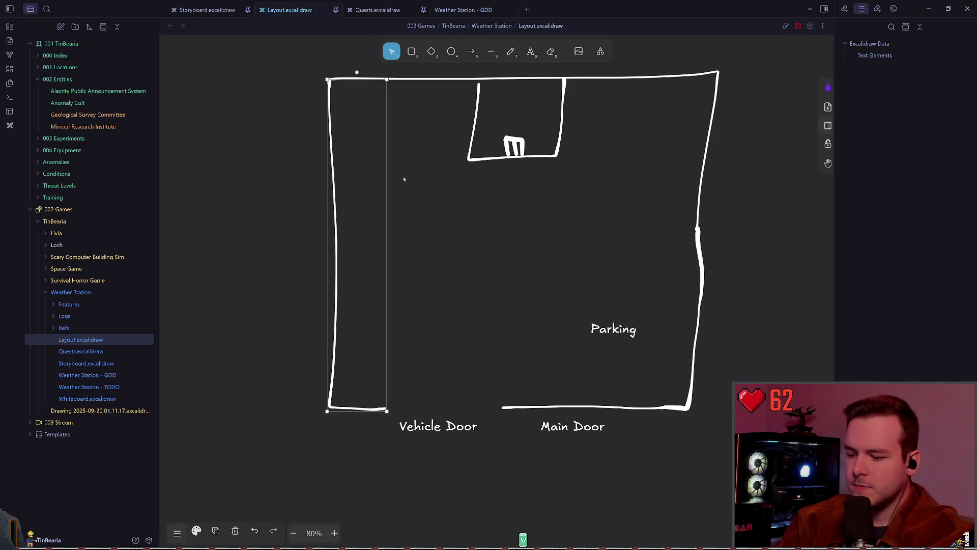
pyautogui.press('Delete')
pyautogui.press('p')
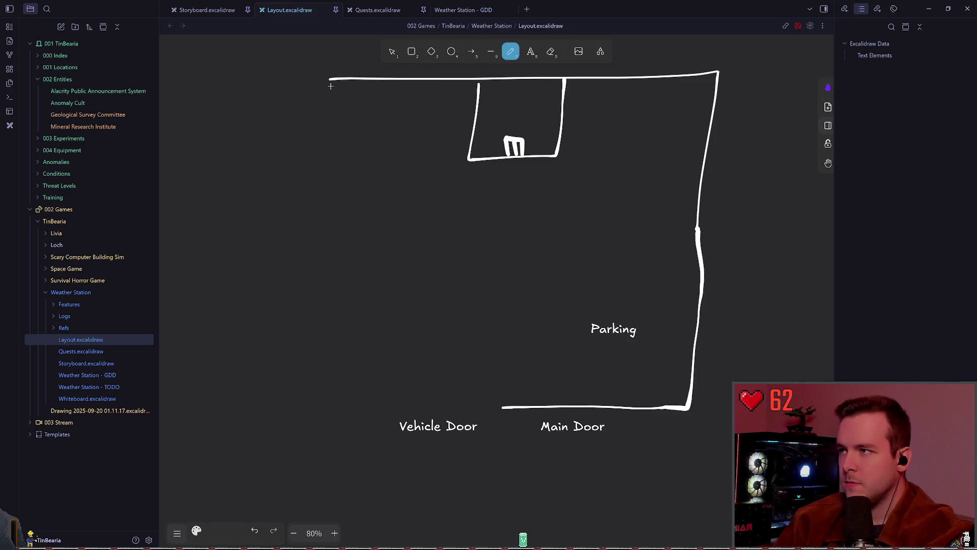
pyautogui.moveTo(330, 84); pyautogui.dragTo(325, 163)
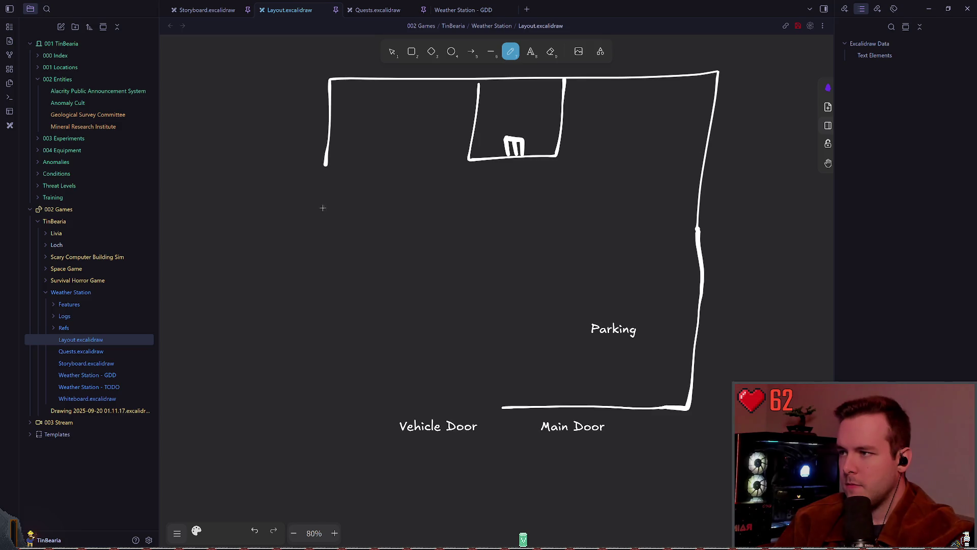
pyautogui.moveTo(322, 228)
pyautogui.mouseDown()
pyautogui.moveTo(323, 367)
pyautogui.moveTo(392, 409)
pyautogui.moveTo(493, 406)
pyautogui.mouseUp()
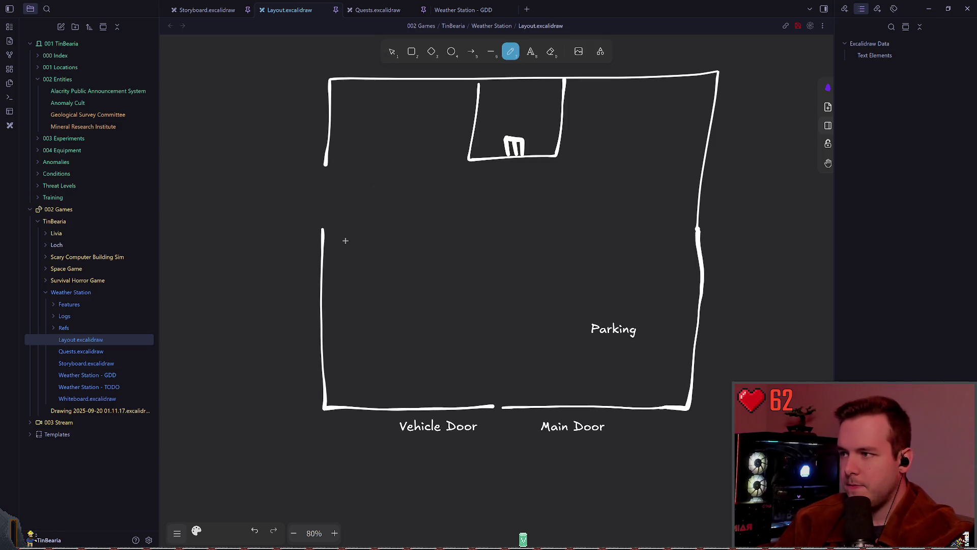
pyautogui.hotkey('ctrl', 'z')
pyautogui.moveTo(326, 229); pyautogui.dragTo(324, 409)
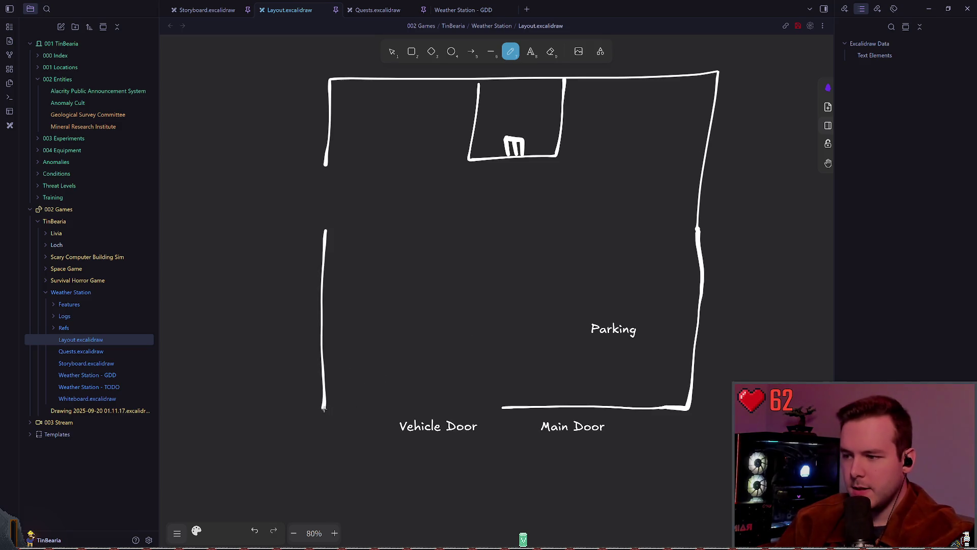
pyautogui.moveTo(323, 408); pyautogui.dragTo(482, 408)
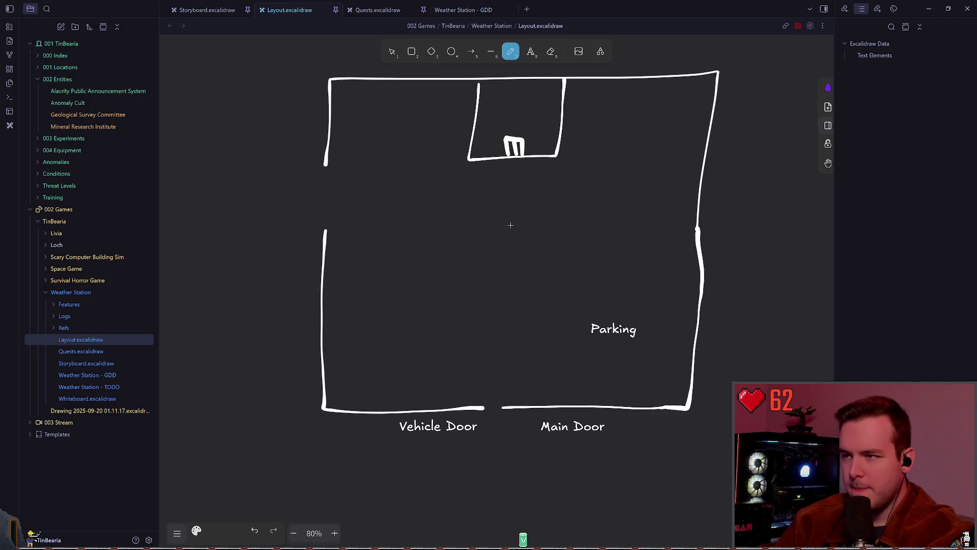
# - Try narrowing the bottom-right wall stroke, undo it, and save the drawing
pyautogui.click(392, 51)
pyautogui.click(604, 407)
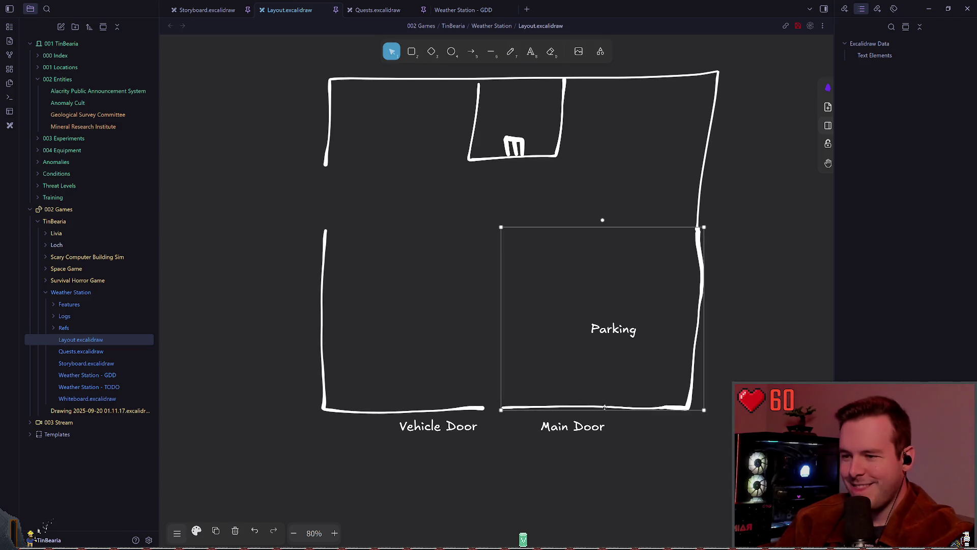
pyautogui.moveTo(502, 389); pyautogui.dragTo(515, 390)
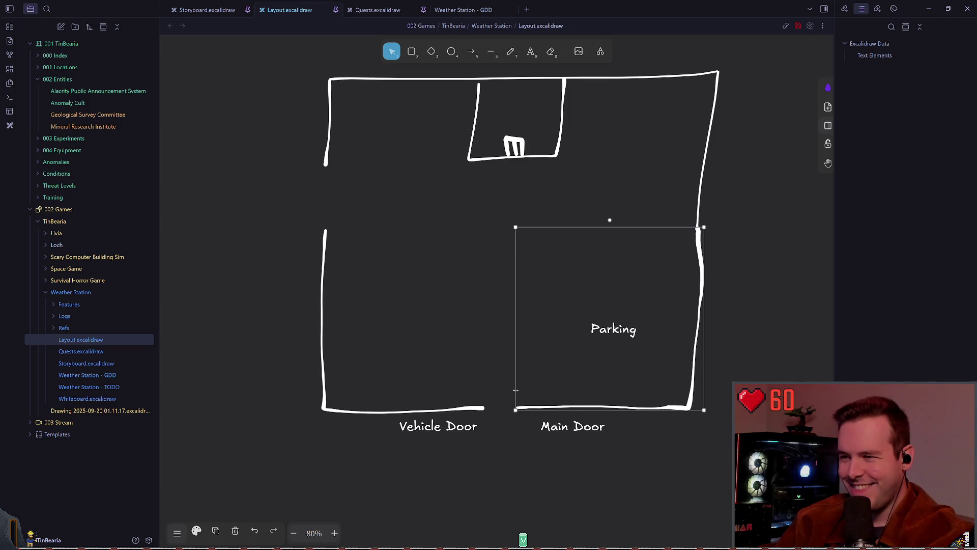
pyautogui.hscroll(2, 470, 381)
pyautogui.scroll(-1, 470, 380)
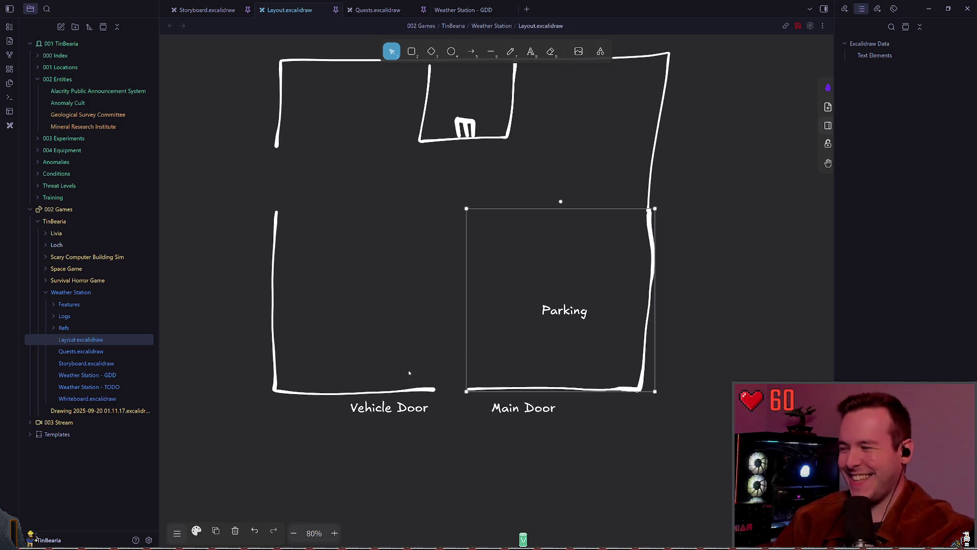
pyautogui.hotkey('ctrl', 'z')
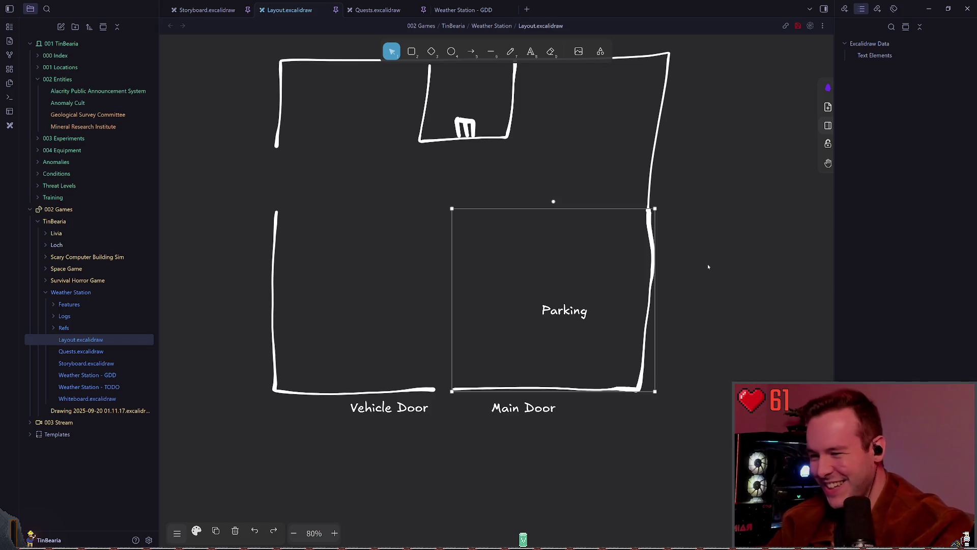
pyautogui.click(710, 266)
pyautogui.hotkey('ctrl', 's')
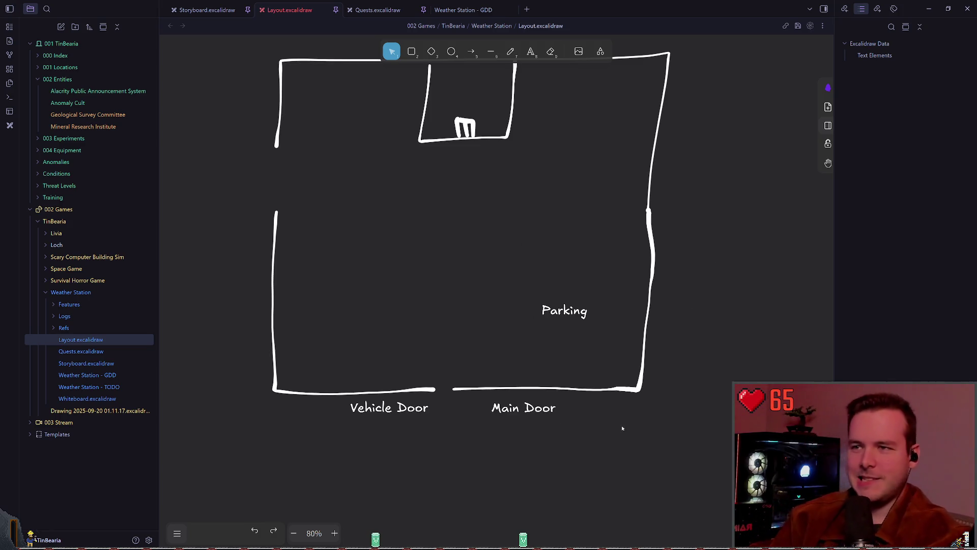
# - Move Parking into the room and Vehicle Door beside the left wall gap, then save
pyautogui.moveTo(560, 307)
pyautogui.mouseDown()
pyautogui.moveTo(332, 287)
pyautogui.moveTo(342, 288)
pyautogui.mouseUp()
pyautogui.moveTo(399, 408)
pyautogui.mouseDown()
pyautogui.moveTo(284, 208)
pyautogui.moveTo(228, 169)
pyautogui.moveTo(240, 179)
pyautogui.moveTo(233, 143)
pyautogui.moveTo(240, 173)
pyautogui.mouseUp()
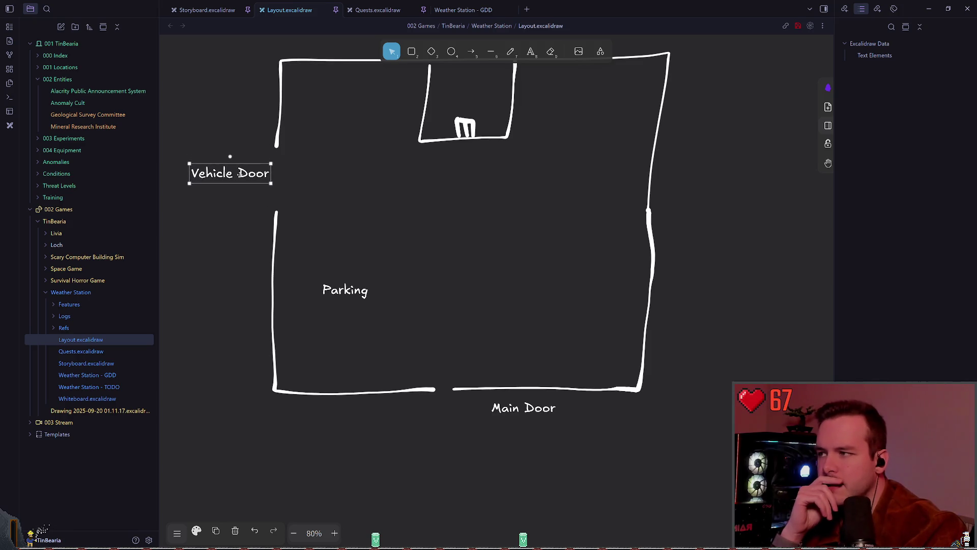
pyautogui.click(345, 199)
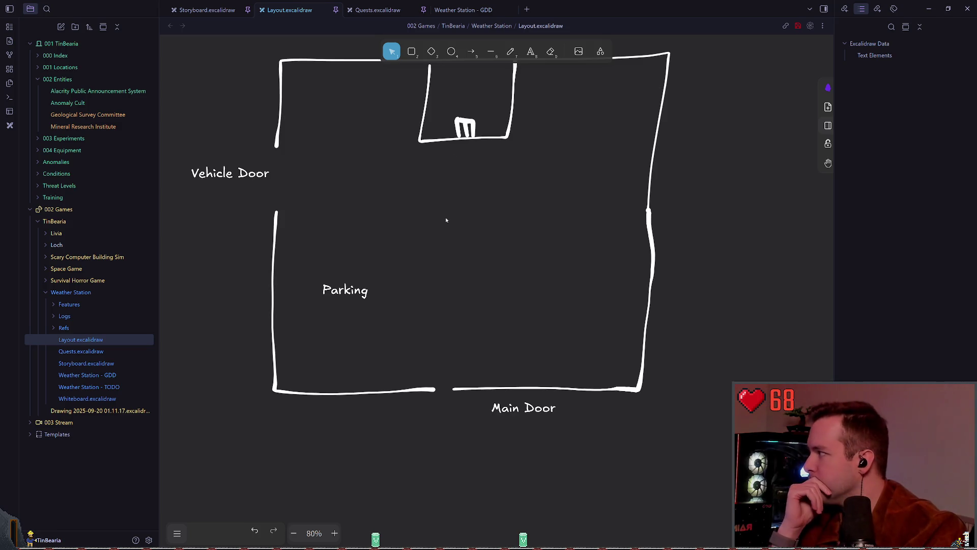
pyautogui.hotkey('ctrl', 's')
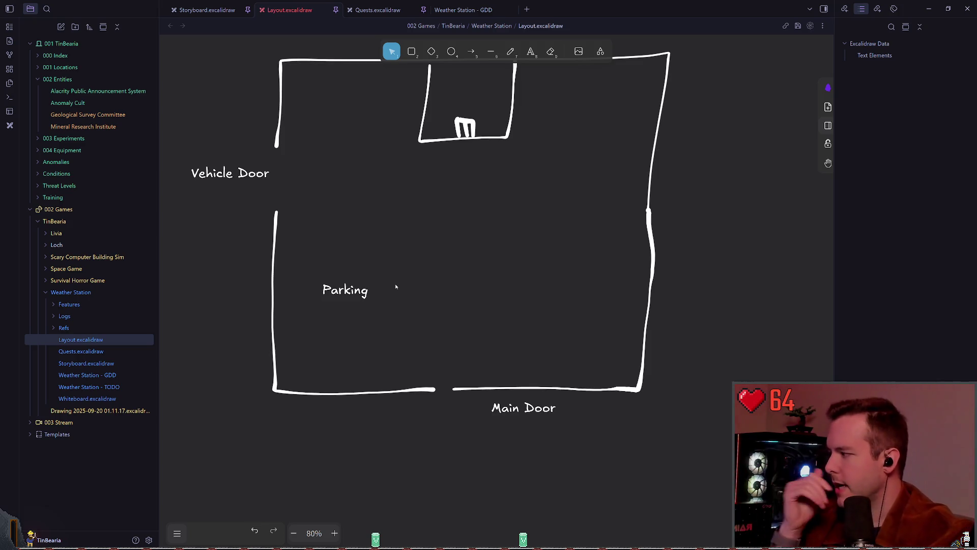
# - Shorten the bottom-right wall to widen the doorway and move Main Door beneath it
pyautogui.click(456, 388)
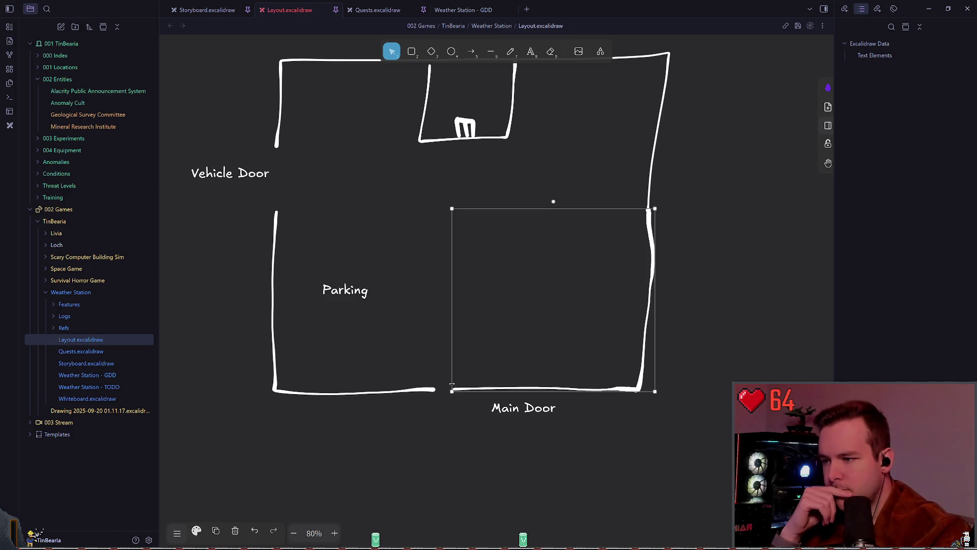
pyautogui.moveTo(452, 384); pyautogui.dragTo(458, 384)
pyautogui.click(436, 430)
pyautogui.click(521, 410)
pyautogui.moveTo(522, 410)
pyautogui.mouseDown()
pyautogui.moveTo(447, 405)
pyautogui.moveTo(444, 375)
pyautogui.moveTo(433, 413)
pyautogui.moveTo(406, 411)
pyautogui.mouseUp()
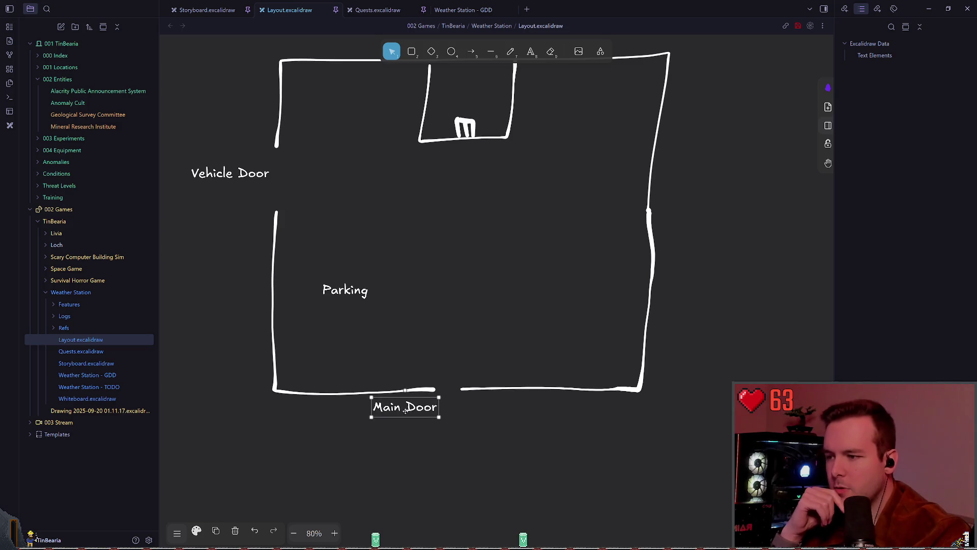
pyautogui.click(502, 404)
pyautogui.scroll(-1, 495, 405)
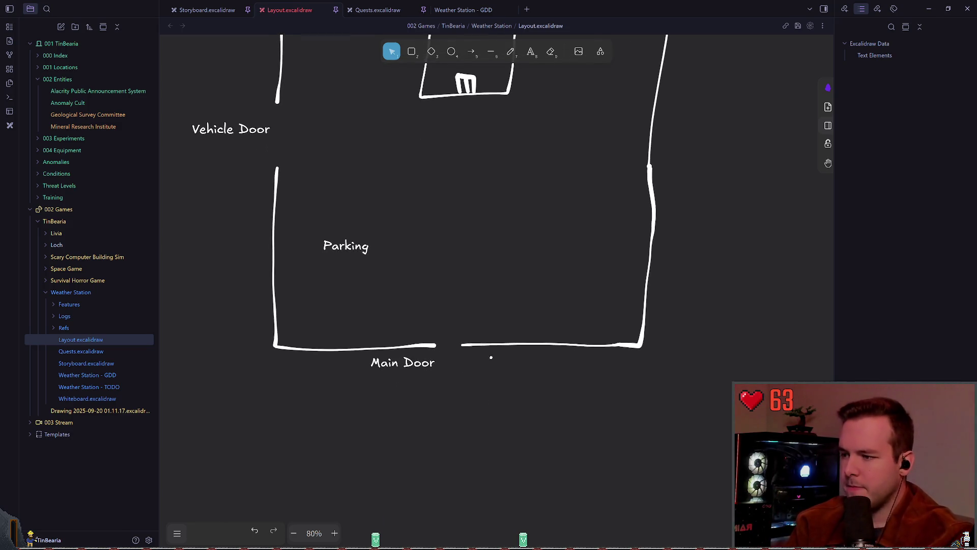
pyautogui.scroll(-1, 491, 358)
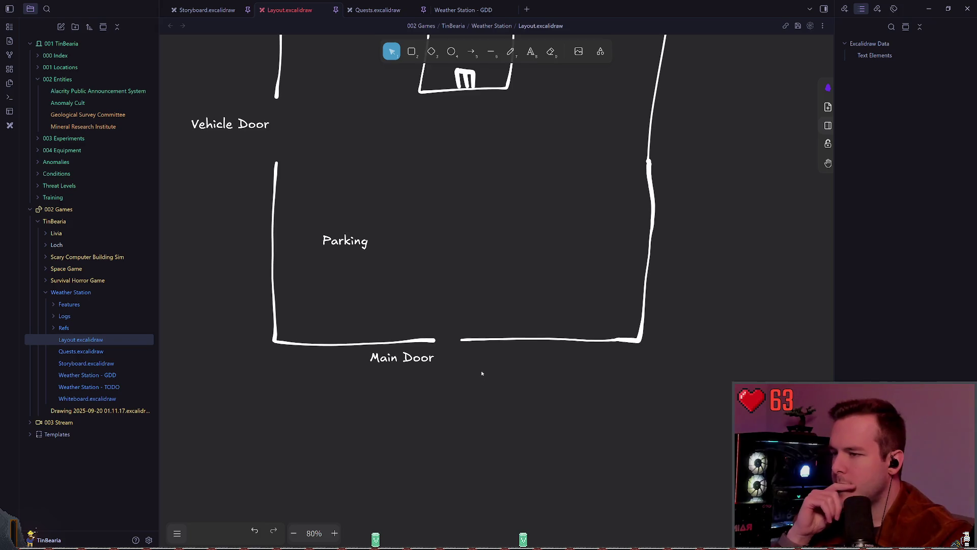
pyautogui.hscroll(1, 529, 97)
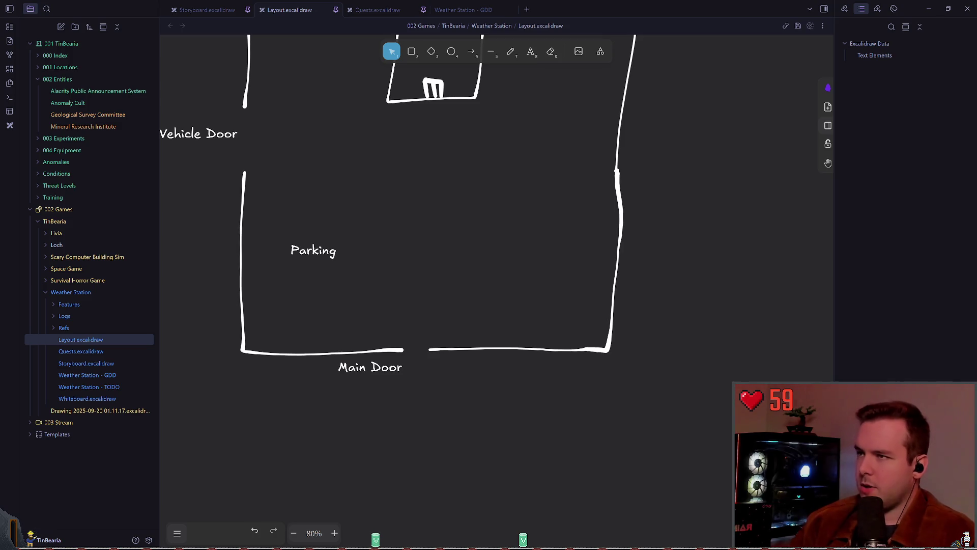
pyautogui.press('p')
# - Sketch the building's freehand rectangle and a small door on its bottom edge
pyautogui.hscroll(10, 672, 158)
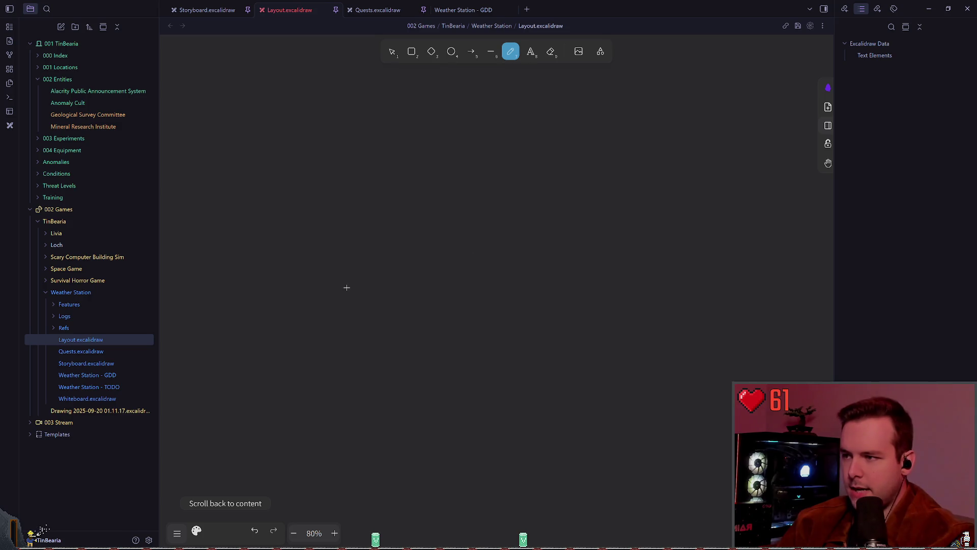
pyautogui.moveTo(341, 161)
pyautogui.mouseDown()
pyautogui.moveTo(395, 336)
pyautogui.moveTo(526, 175)
pyautogui.moveTo(338, 160)
pyautogui.mouseUp()
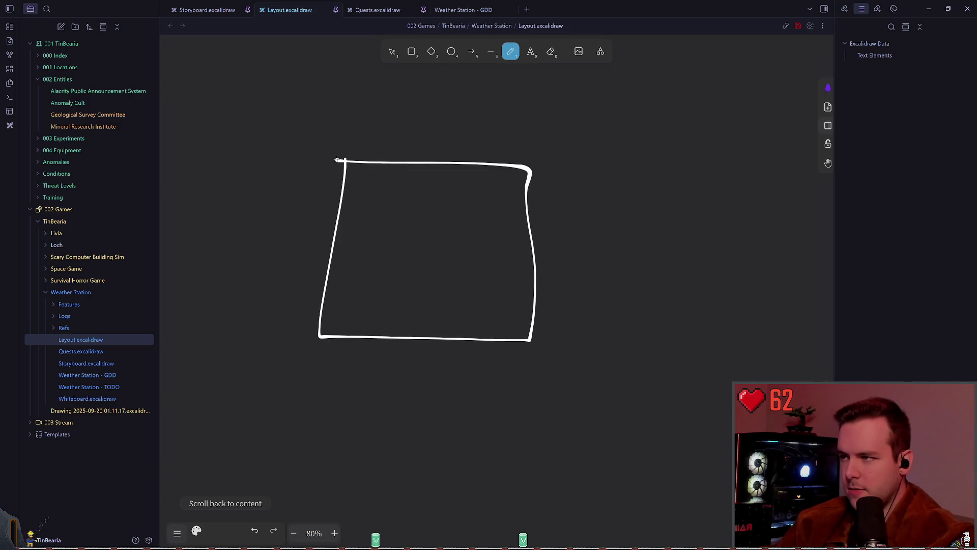
pyautogui.moveTo(362, 339)
pyautogui.mouseDown()
pyautogui.moveTo(366, 301)
pyautogui.moveTo(406, 337)
pyautogui.mouseUp()
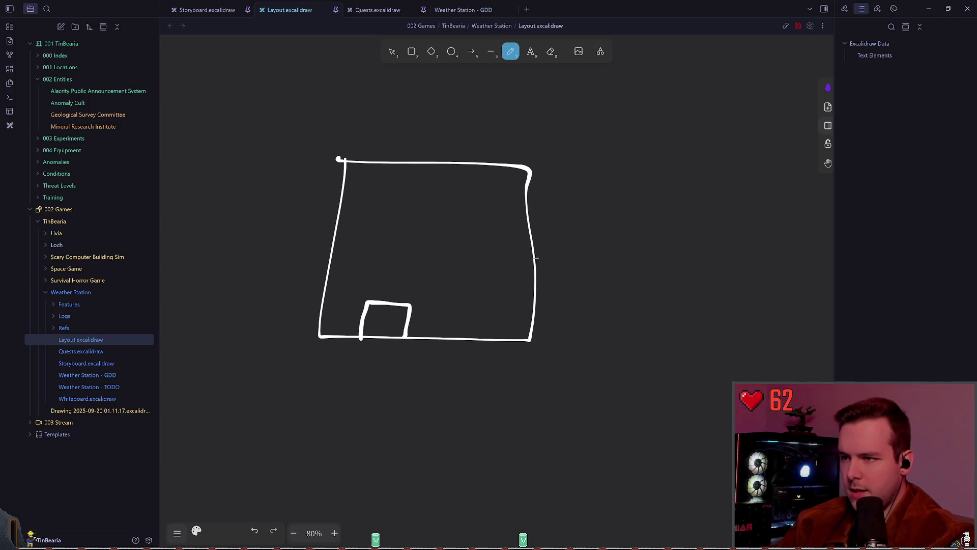
# - Try several road strokes off the building's right side, undoing each attempt
pyautogui.moveTo(535, 258)
pyautogui.mouseDown()
pyautogui.moveTo(572, 256)
pyautogui.moveTo(727, 324)
pyautogui.moveTo(843, 336)
pyautogui.mouseUp()
pyautogui.hotkey('ctrl', 'z')
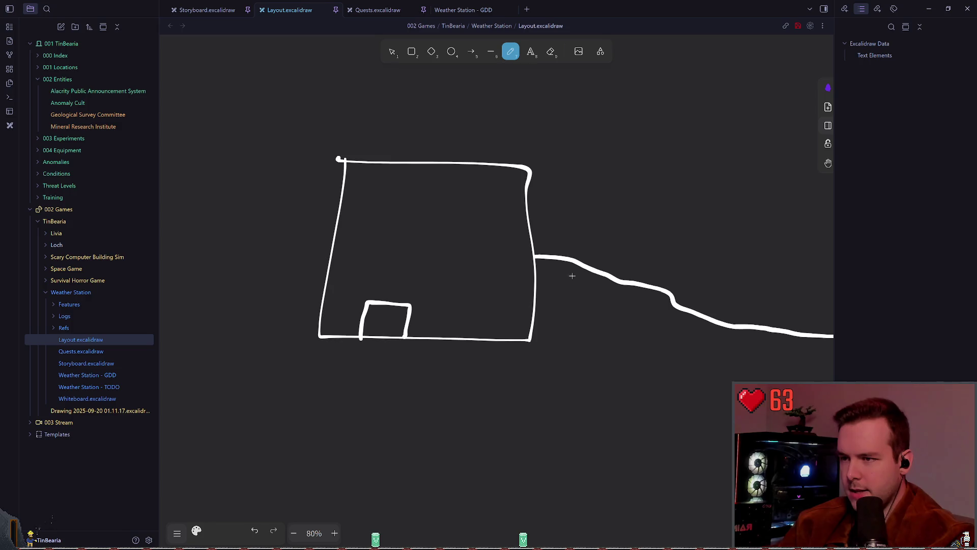
pyautogui.moveTo(672, 306)
pyautogui.mouseDown()
pyautogui.moveTo(656, 374)
pyautogui.moveTo(471, 402)
pyautogui.moveTo(416, 345)
pyautogui.mouseUp()
pyautogui.hotkey('ctrl', 'z')
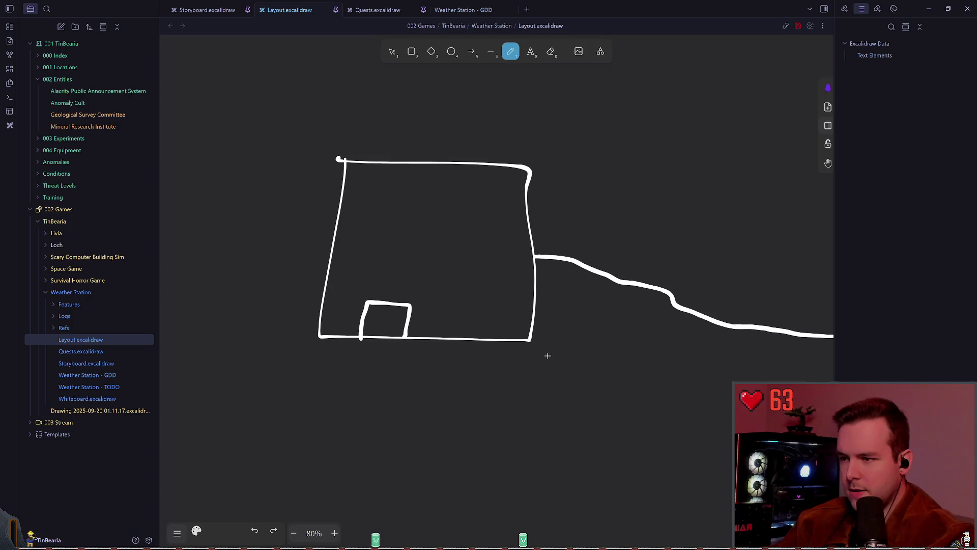
pyautogui.hscroll(3, 521, 326)
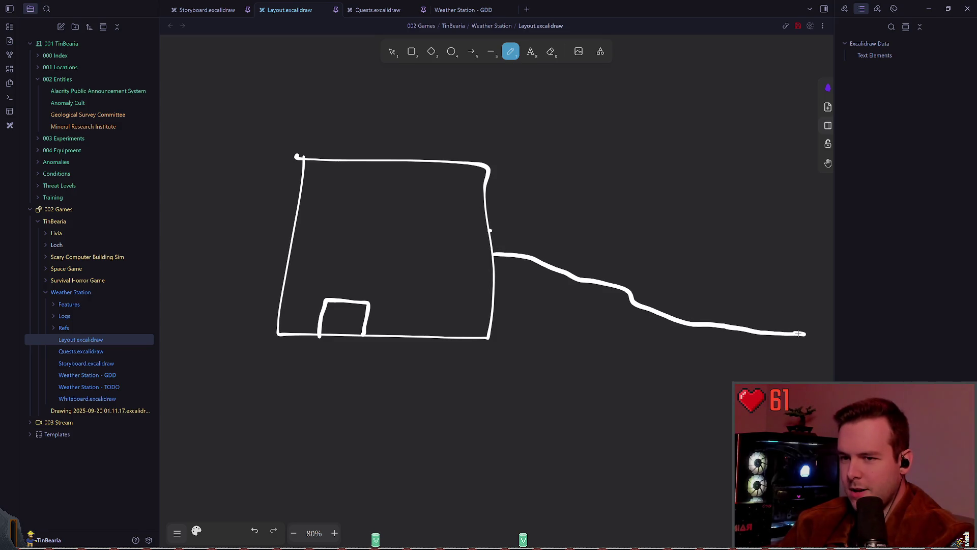
pyautogui.hscroll(1, 636, 312)
pyautogui.hscroll(2, 637, 312)
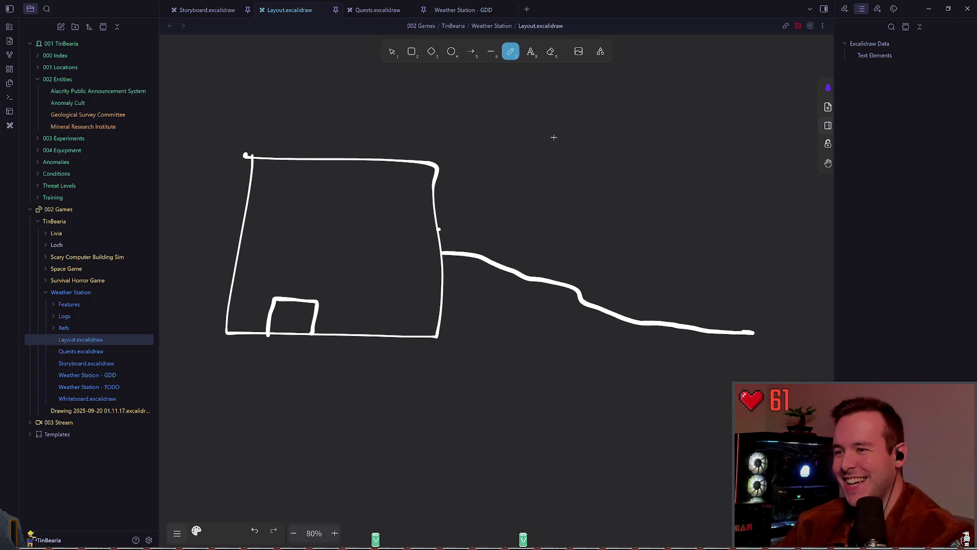
pyautogui.hotkey('ctrl', 'z')
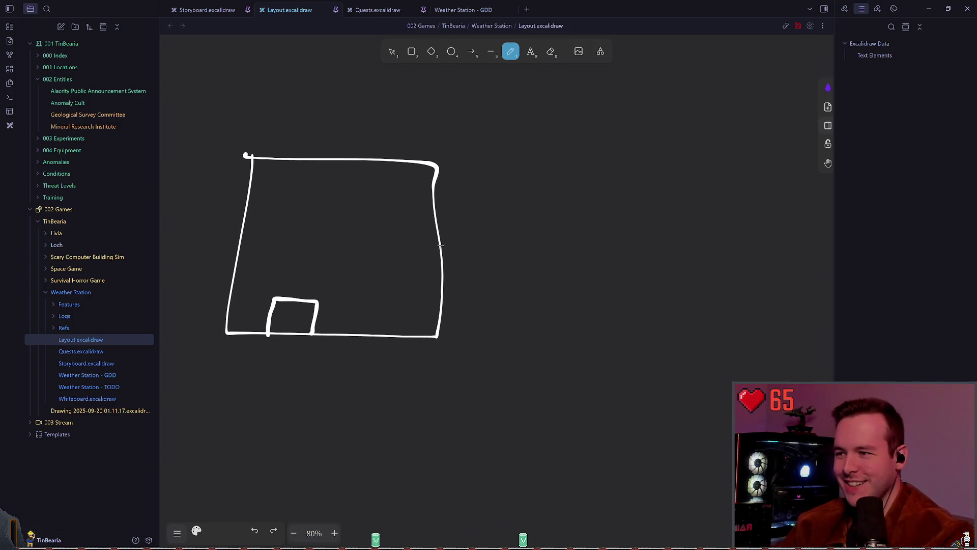
# - Redraw the right-hand road as a curved line extending out to the right
pyautogui.moveTo(442, 246)
pyautogui.mouseDown()
pyautogui.moveTo(563, 293)
pyautogui.moveTo(735, 322)
pyautogui.mouseUp()
pyautogui.hotkey('ctrl', 'z')
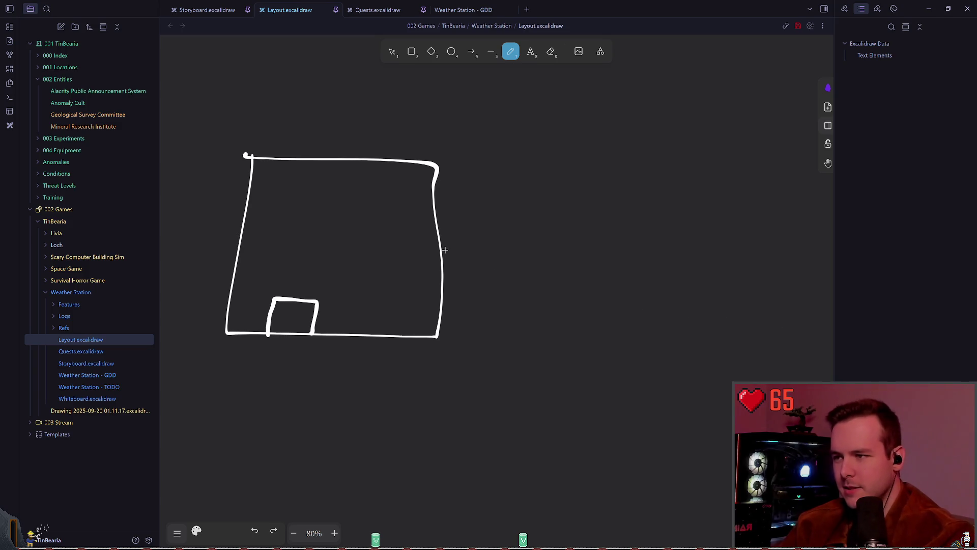
pyautogui.moveTo(441, 246)
pyautogui.mouseDown()
pyautogui.moveTo(489, 251)
pyautogui.moveTo(529, 288)
pyautogui.moveTo(662, 321)
pyautogui.mouseUp()
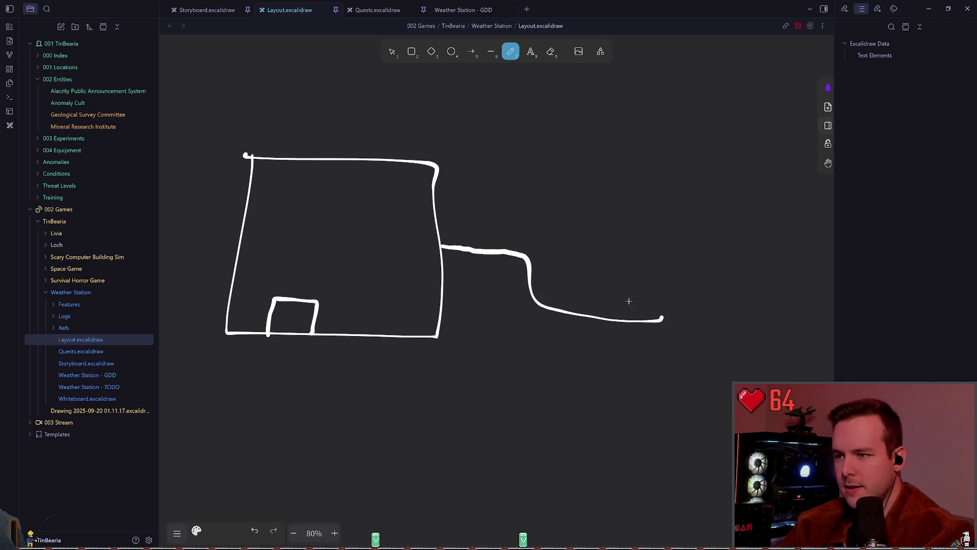
pyautogui.hotkey('ctrl', 'z')
pyautogui.moveTo(440, 244)
pyautogui.mouseDown()
pyautogui.moveTo(742, 327)
pyautogui.moveTo(784, 327)
pyautogui.mouseUp()
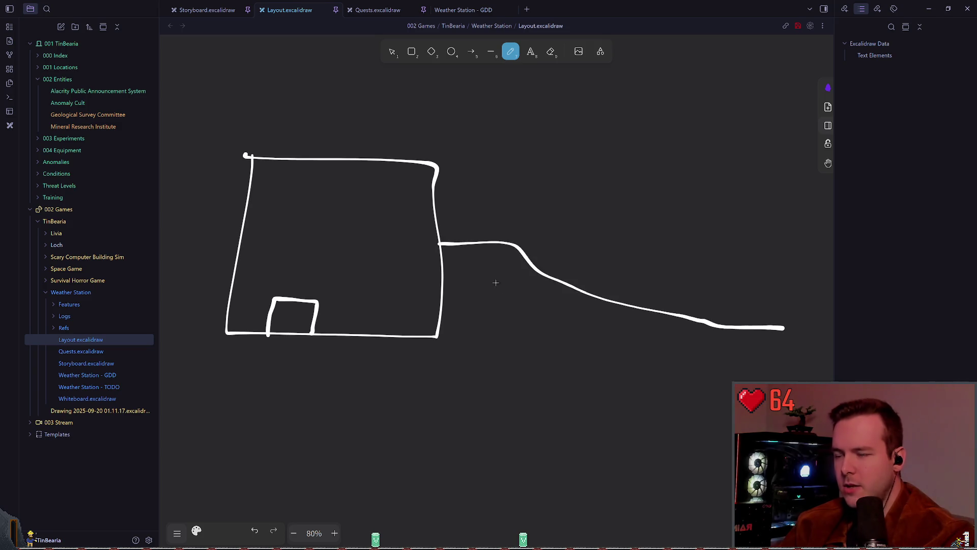
# - Check the selection of the elements and the road line, saving the drawing twice
pyautogui.hotkey('ctrl', 'a')
pyautogui.press('v')
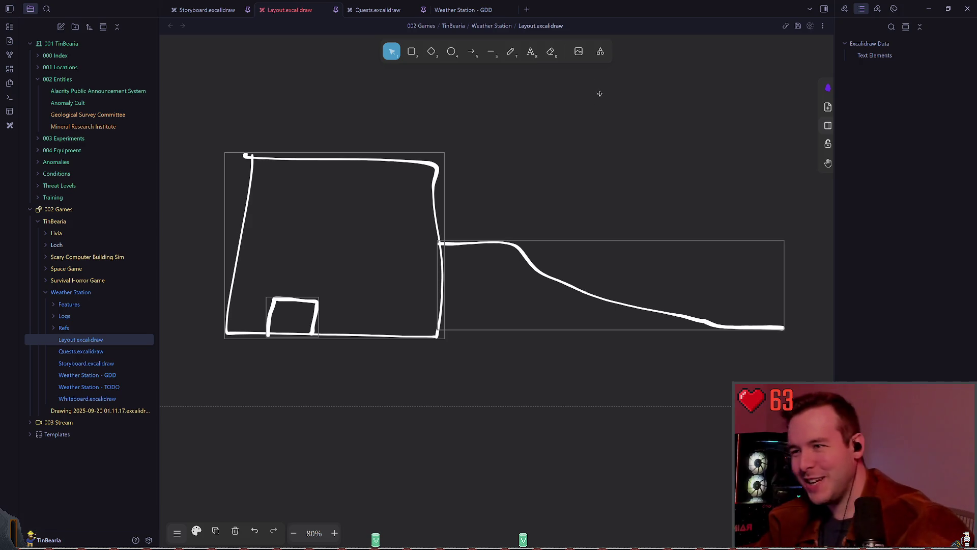
pyautogui.press('p')
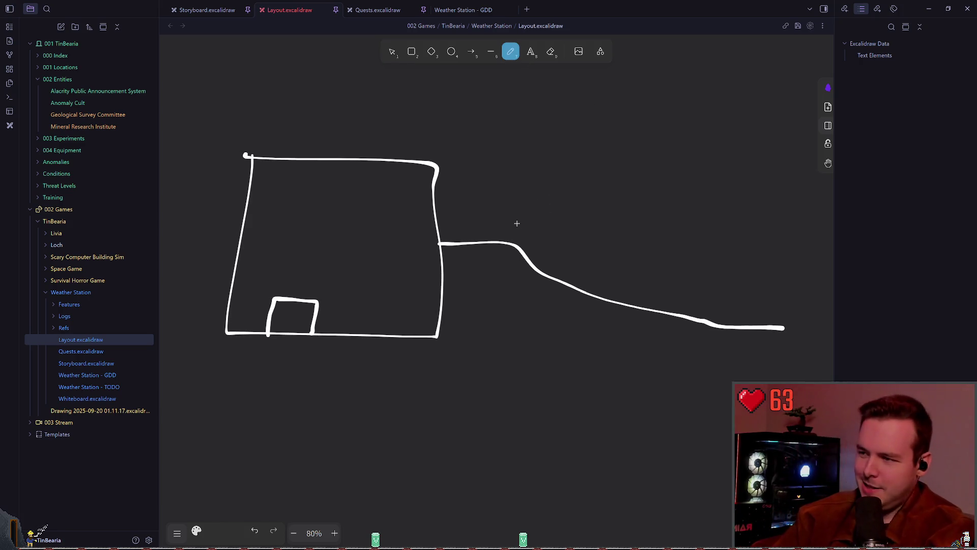
pyautogui.hotkey('ctrl', 's')
pyautogui.click(397, 57)
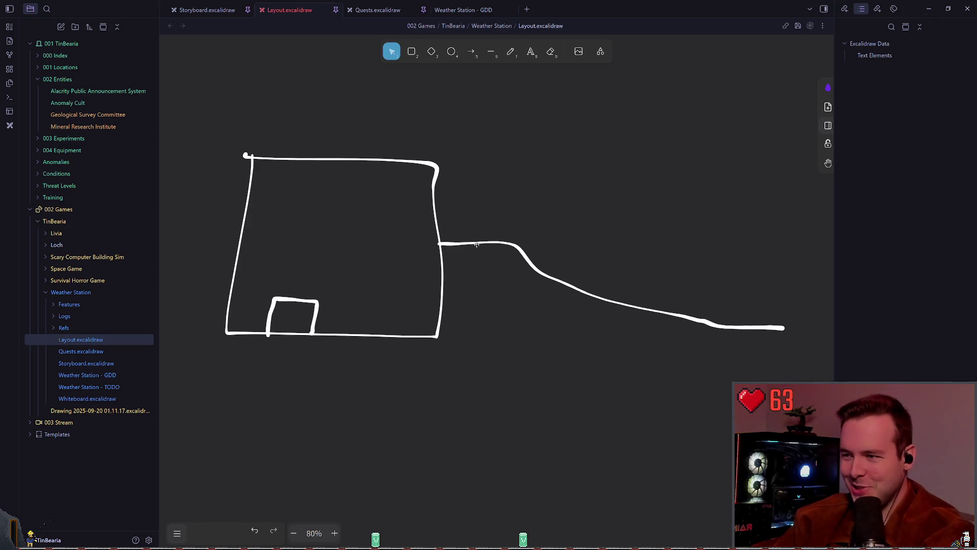
pyautogui.click(476, 245)
pyautogui.click(574, 155)
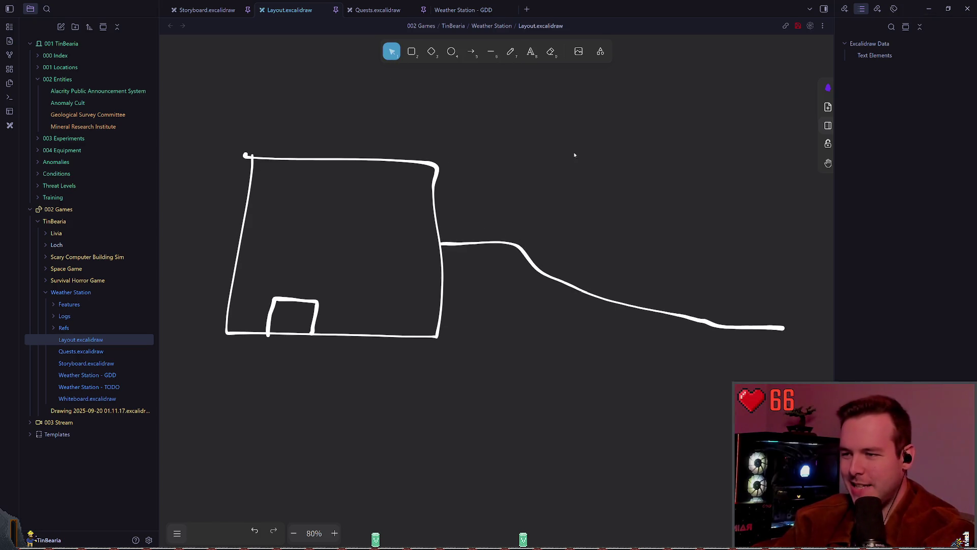
pyautogui.press('7')
pyautogui.hotkey('ctrl', 's')
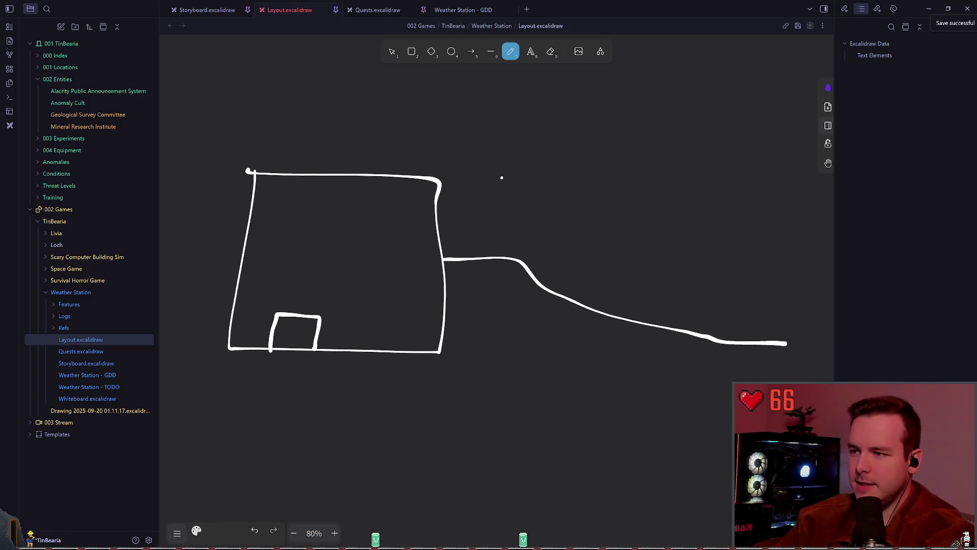
# - Drag the right-hand road stroke about 17 px lower, then deselect it
pyautogui.hscroll(-1, 488, 191)
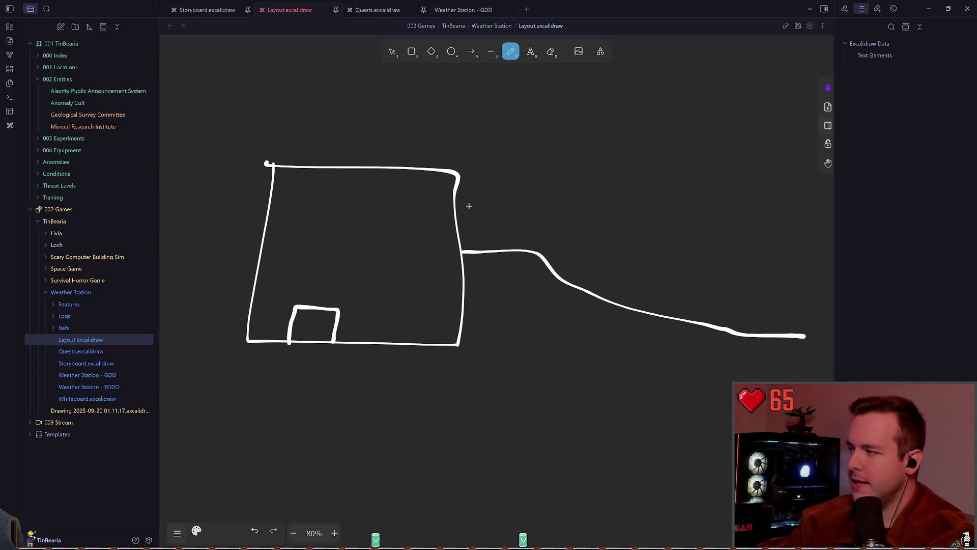
pyautogui.press('1')
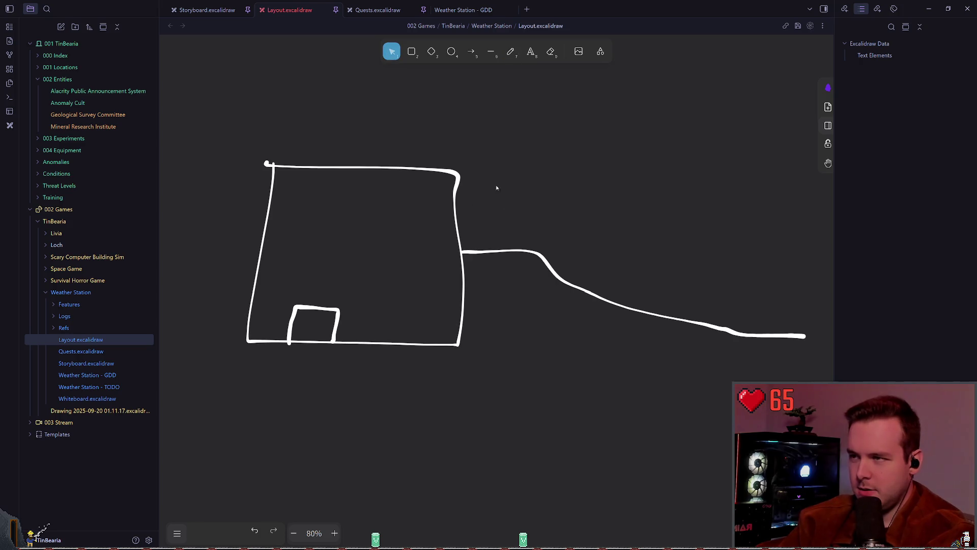
pyautogui.click(503, 249)
pyautogui.moveTo(503, 250); pyautogui.dragTo(497, 258)
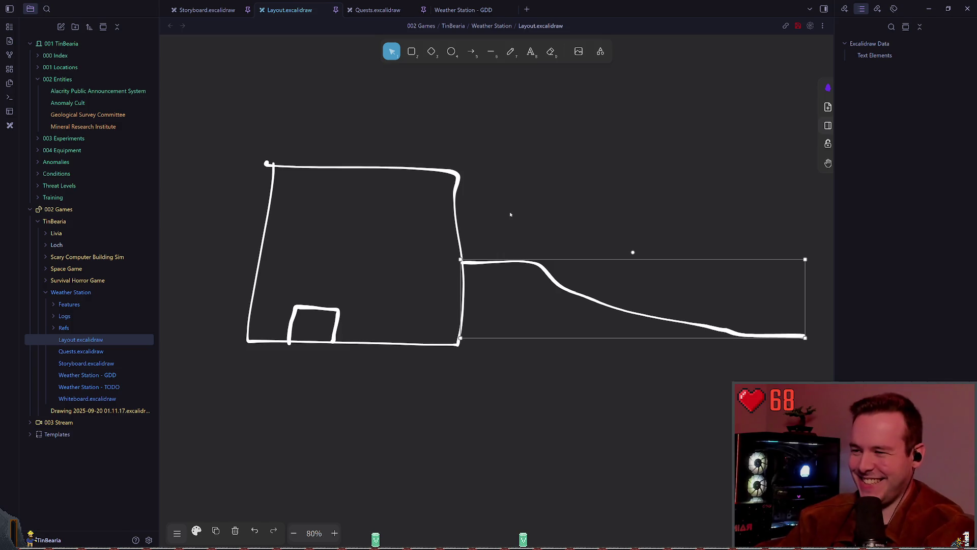
pyautogui.click(508, 238)
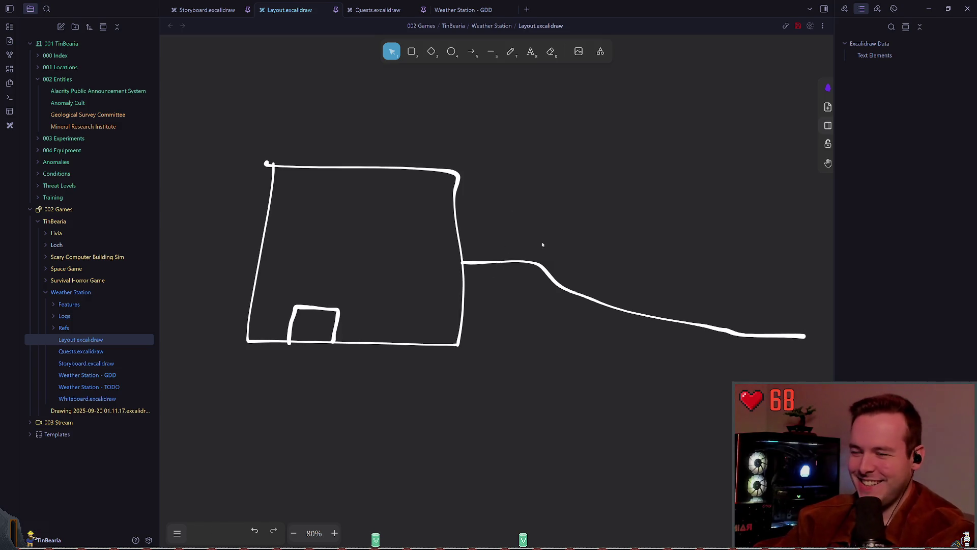
pyautogui.press('8')
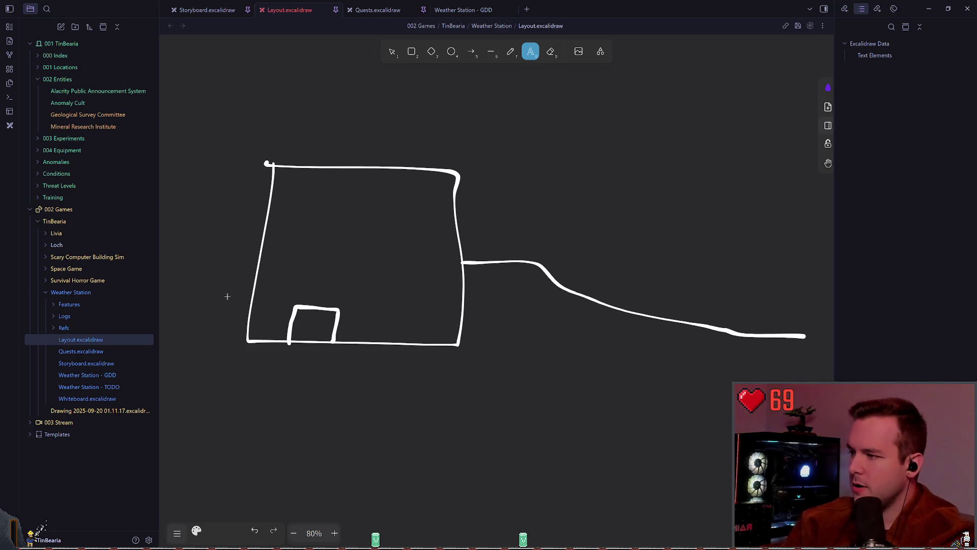
# - Draw the left road's upper line running leftward from the building's left side
pyautogui.moveTo(227, 294)
pyautogui.mouseDown()
pyautogui.moveTo(362, 211)
pyautogui.moveTo(404, 218)
pyautogui.mouseUp()
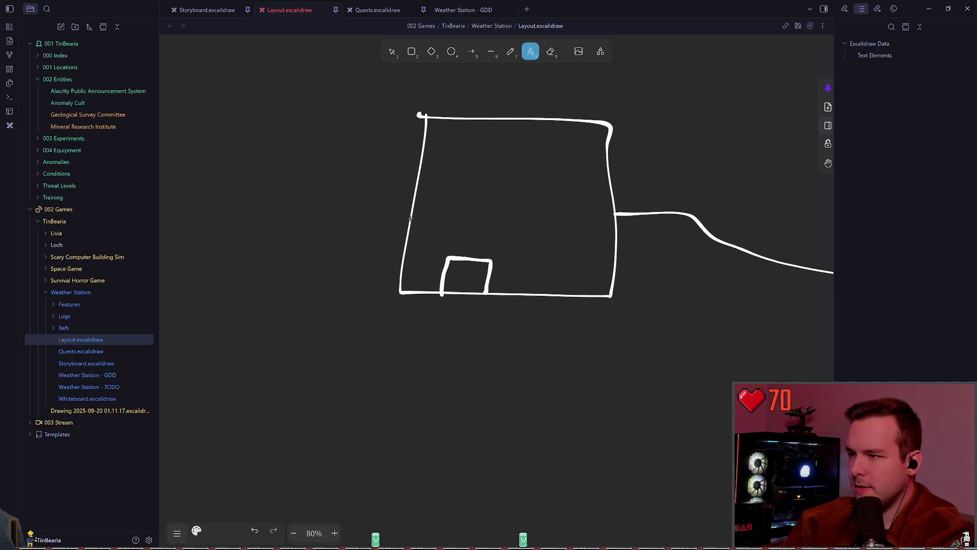
pyautogui.click(337, 218)
pyautogui.click(511, 51)
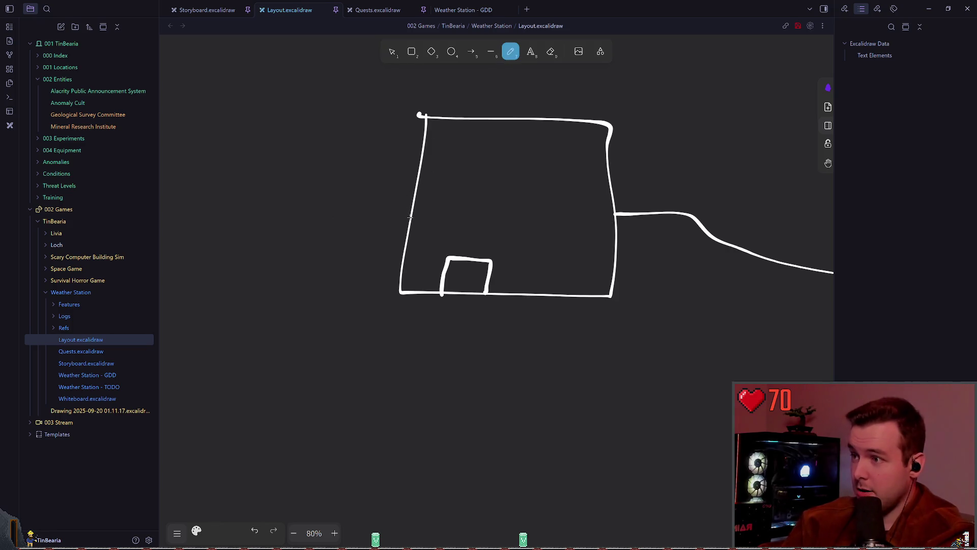
pyautogui.moveTo(408, 226)
pyautogui.mouseDown()
pyautogui.moveTo(199, 241)
pyautogui.moveTo(135, 257)
pyautogui.mouseUp()
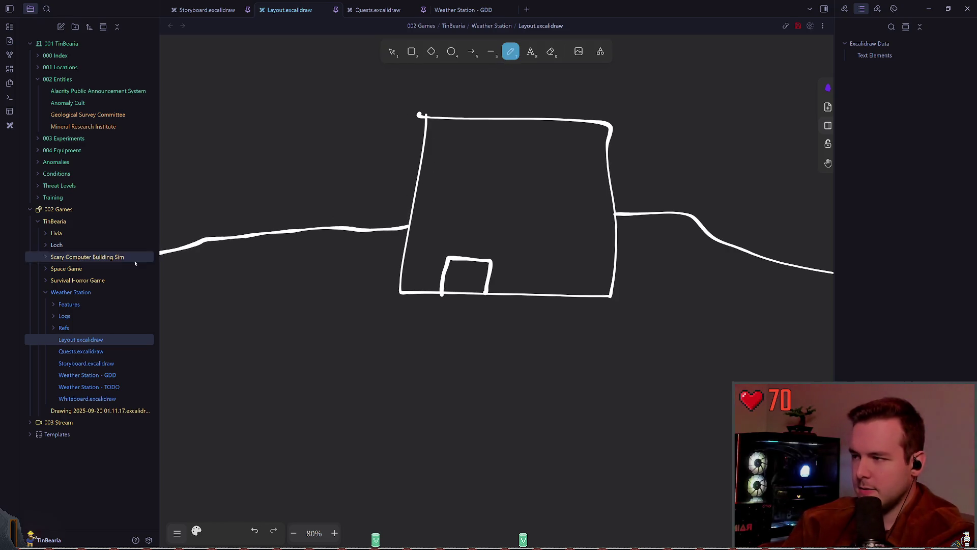
# - Draw the pond outline below the building's right side and the left road's lower edge
pyautogui.hscroll(3, 443, 253)
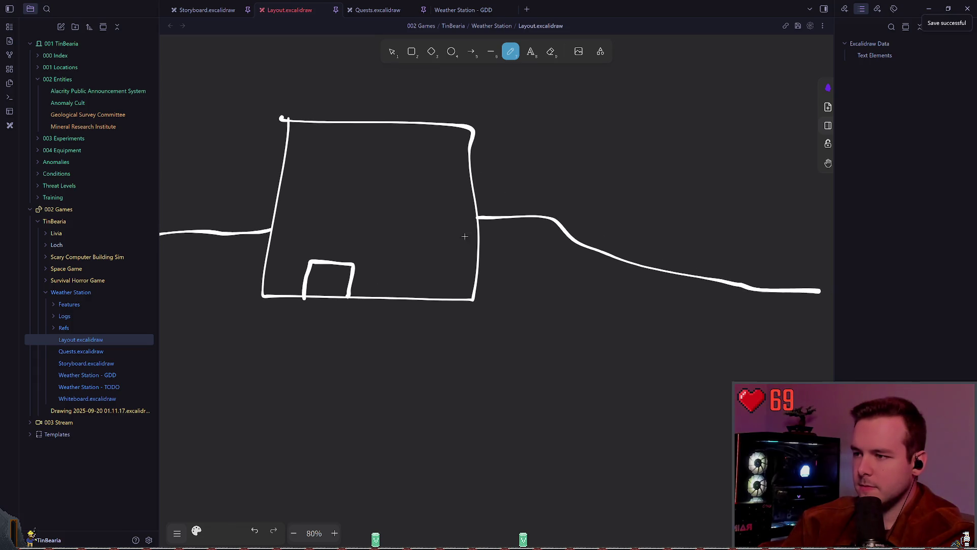
pyautogui.moveTo(477, 299)
pyautogui.mouseDown()
pyautogui.moveTo(519, 373)
pyautogui.moveTo(664, 407)
pyautogui.moveTo(729, 362)
pyautogui.moveTo(765, 289)
pyautogui.mouseUp()
pyautogui.hscroll(-3, 589, 290)
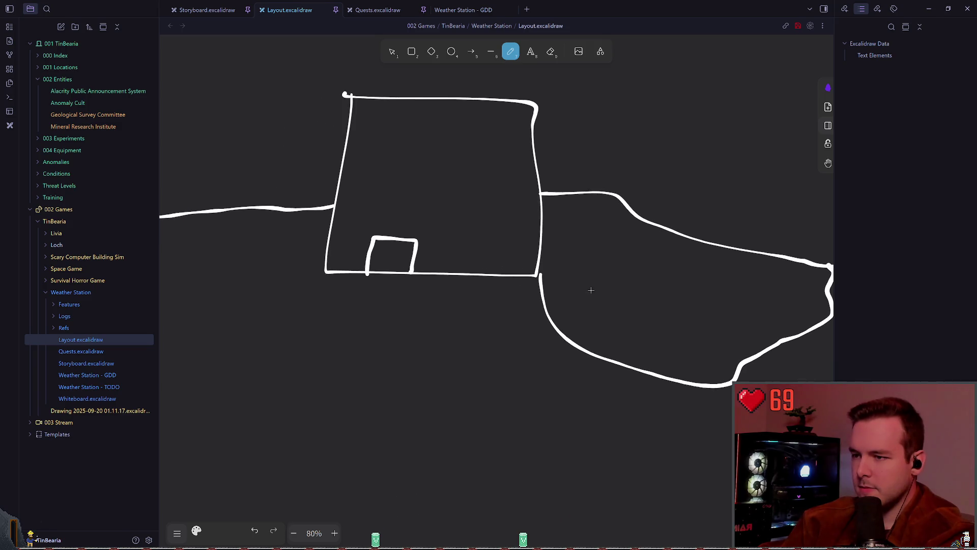
pyautogui.moveTo(429, 263); pyautogui.dragTo(269, 301)
# - Undo a stray stroke off the right edge and draw the curved arrow toward the door
pyautogui.hscroll(-1, 458, 287)
pyautogui.hscroll(10, 457, 287)
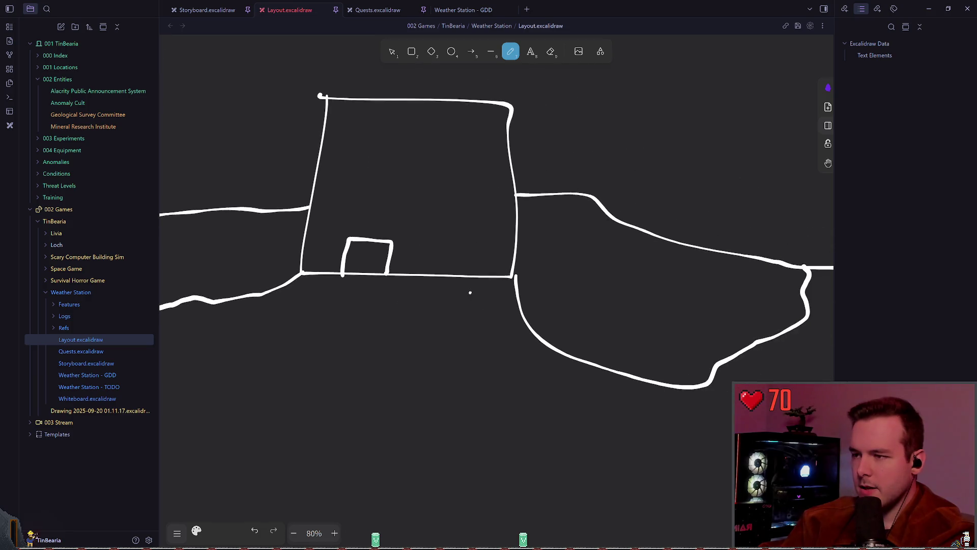
pyautogui.scroll(2, 436, 288)
pyautogui.moveTo(375, 226); pyautogui.dragTo(453, 205)
pyautogui.hscroll(-2, 509, 203)
pyautogui.hscroll(-3, 509, 203)
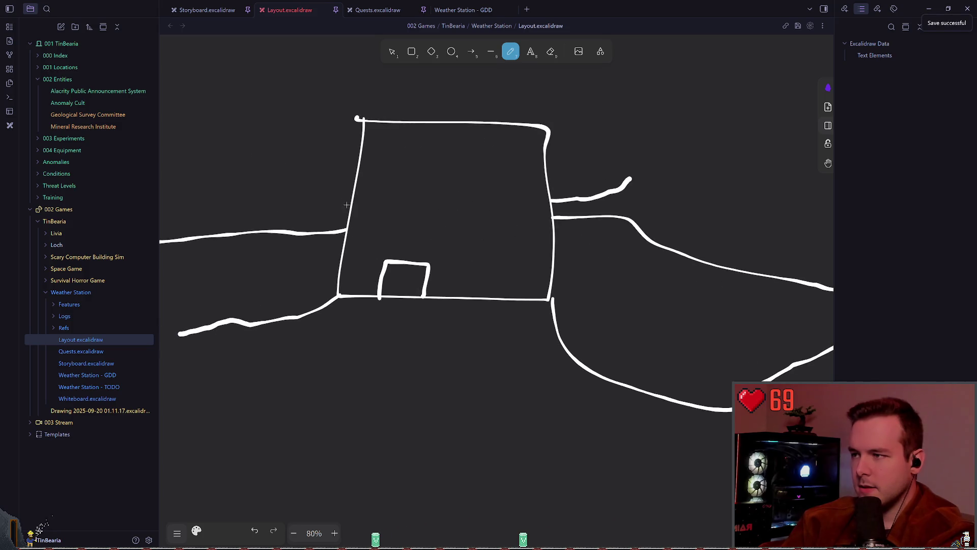
pyautogui.hotkey('ctrl', 'z')
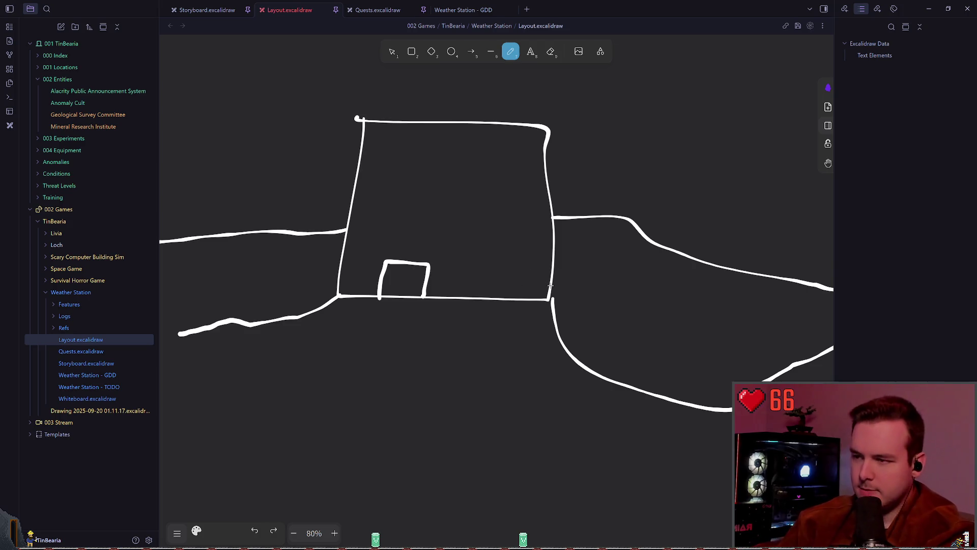
pyautogui.scroll(-2, 386, 305)
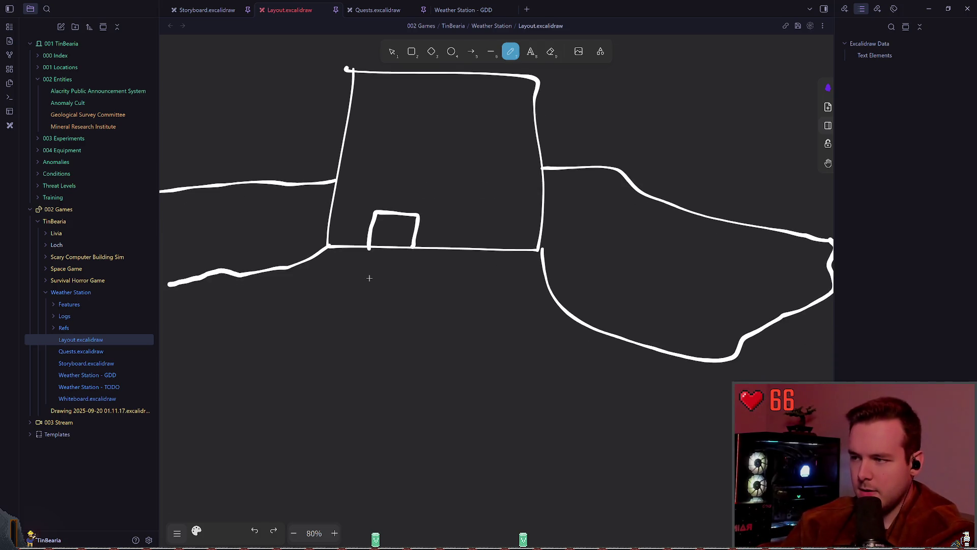
pyautogui.moveTo(454, 319)
pyautogui.mouseDown()
pyautogui.moveTo(421, 306)
pyautogui.moveTo(399, 265)
pyautogui.moveTo(409, 277)
pyautogui.mouseUp()
pyautogui.scroll(1, 534, 305)
pyautogui.hscroll(-4, 594, 317)
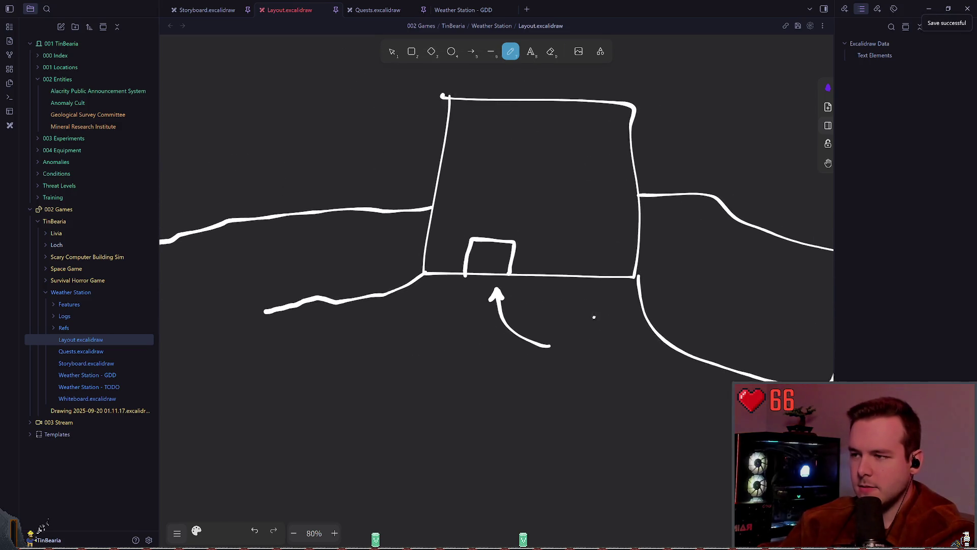
pyautogui.moveTo(594, 317); pyautogui.dragTo(439, 333)
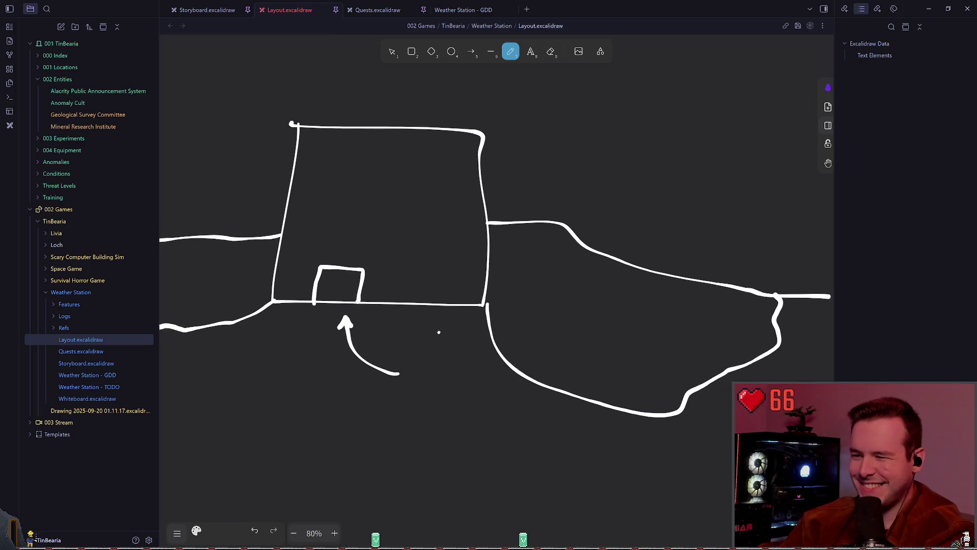
pyautogui.hscroll(1, 439, 333)
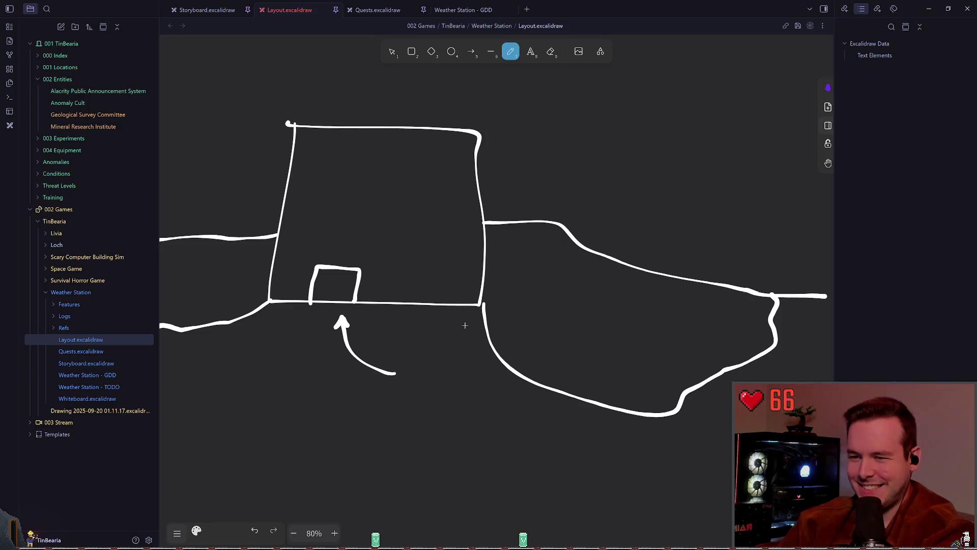
pyautogui.hscroll(-2, 464, 325)
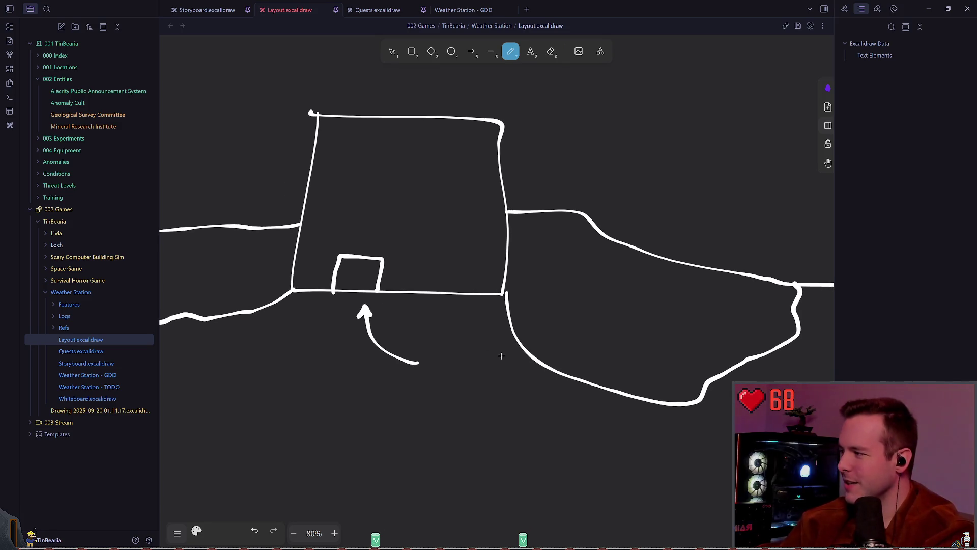
pyautogui.scroll(-2, 479, 292)
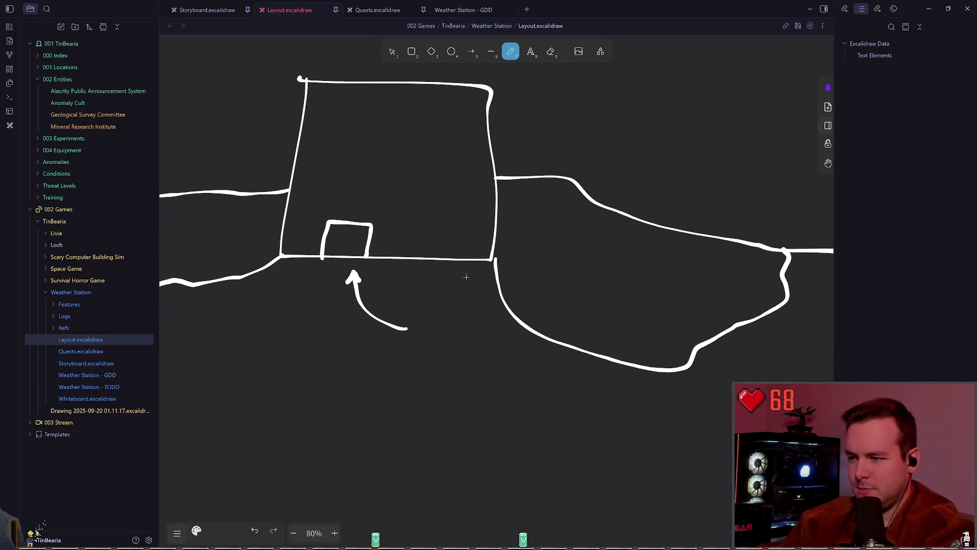
pyautogui.hscroll(-1, 461, 276)
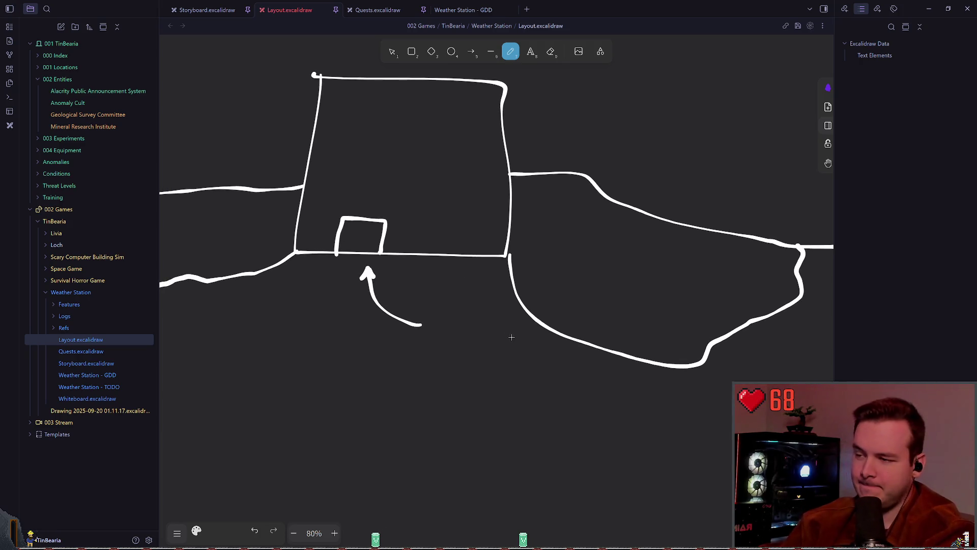
pyautogui.hscroll(6, 511, 351)
pyautogui.scroll(2, 347, 351)
pyautogui.moveTo(350, 370)
pyautogui.mouseDown()
pyautogui.moveTo(490, 373)
pyautogui.moveTo(474, 393)
pyautogui.mouseUp()
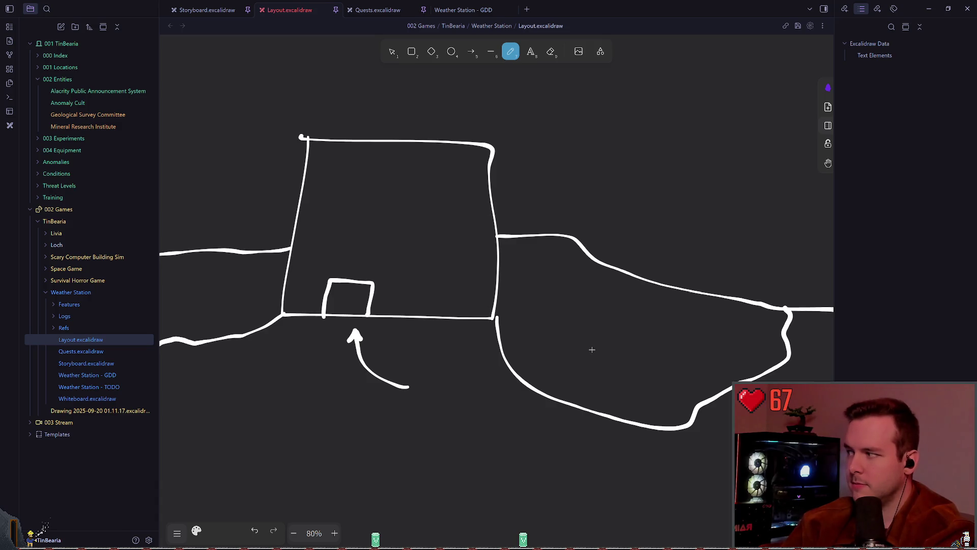
pyautogui.hscroll(2, 563, 342)
pyautogui.scroll(1, 563, 342)
# - Move the right road's upper line about 25 px down, then pan around to review the sketch
pyautogui.click(393, 53)
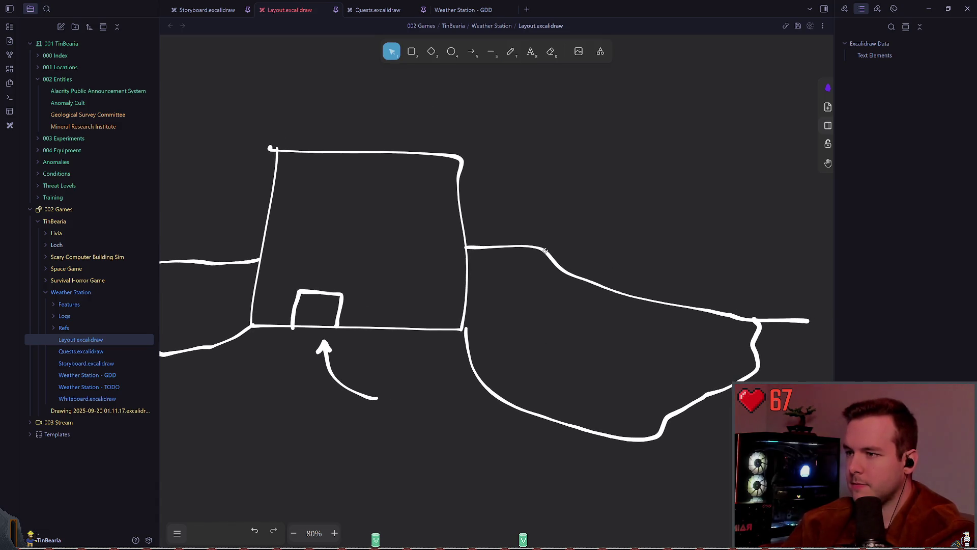
pyautogui.click(520, 249)
pyautogui.moveTo(520, 248); pyautogui.dragTo(520, 261)
pyautogui.click(504, 230)
pyautogui.hscroll(-2, 504, 230)
pyautogui.scroll(-1, 529, 214)
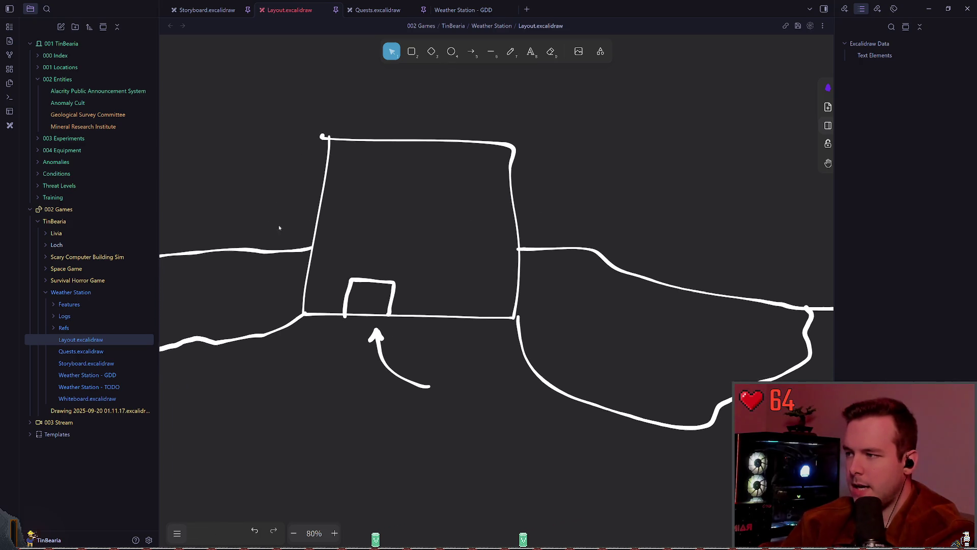
pyautogui.hscroll(-2, 314, 224)
pyautogui.scroll(-1, 314, 224)
pyautogui.hscroll(6, 408, 230)
pyautogui.scroll(1, 414, 240)
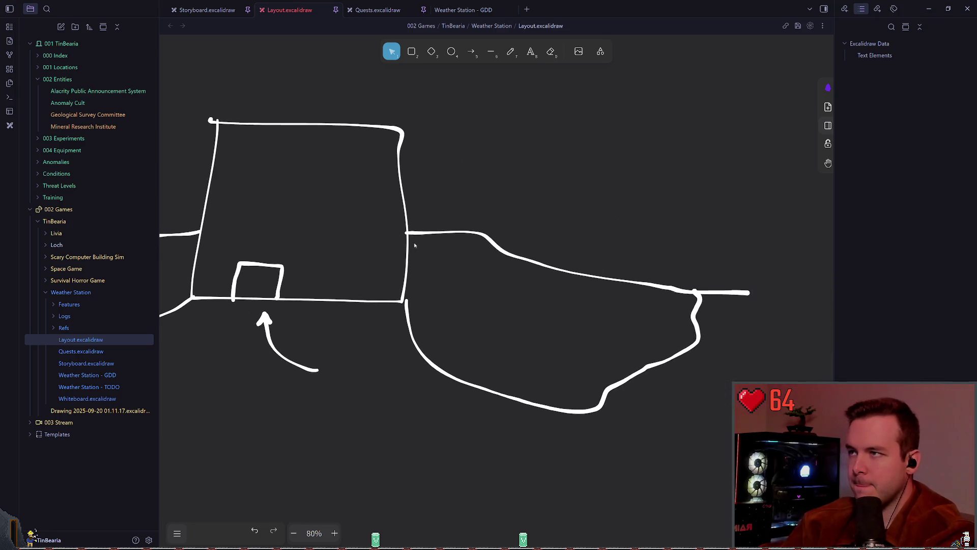
pyautogui.hscroll(-4, 414, 255)
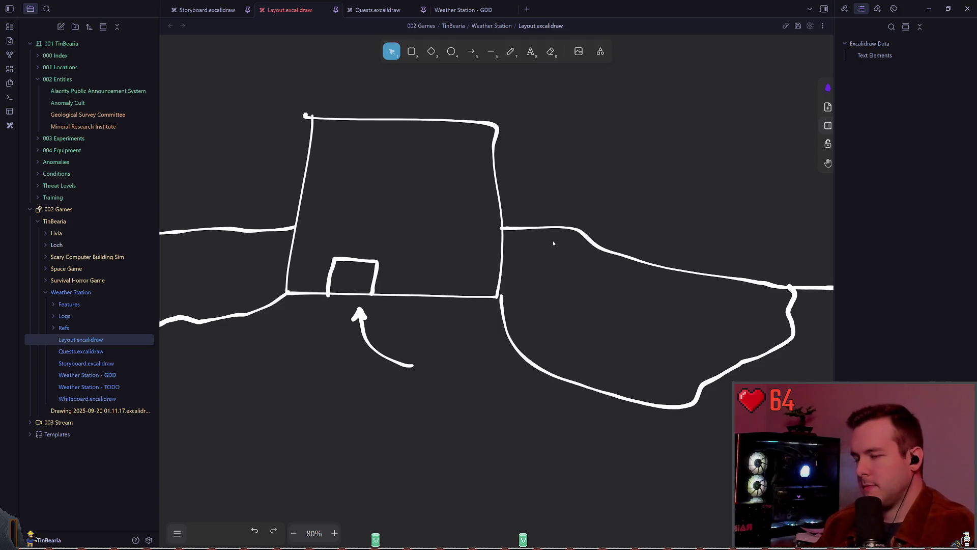
pyautogui.click(510, 52)
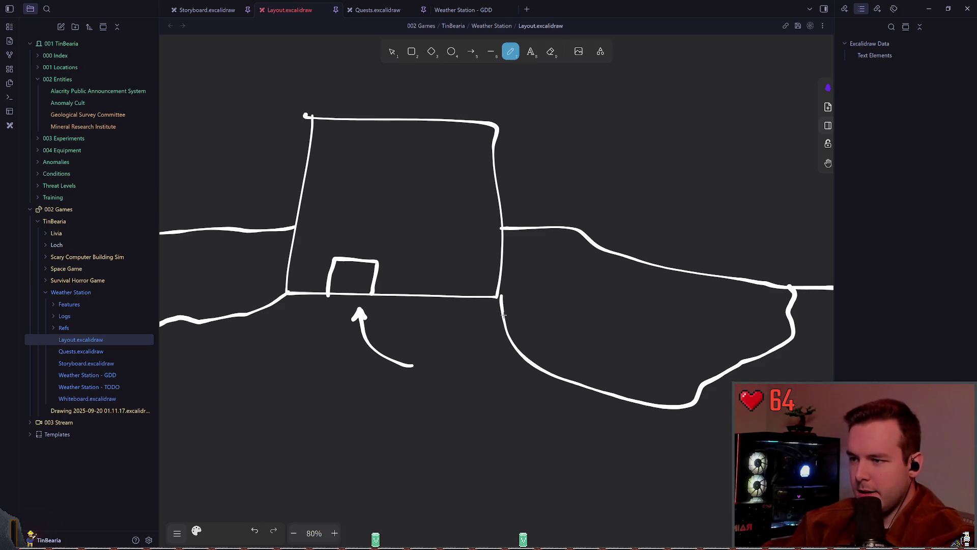
pyautogui.moveTo(504, 316)
pyautogui.mouseDown()
pyautogui.moveTo(540, 321)
pyautogui.moveTo(514, 343)
pyautogui.mouseUp()
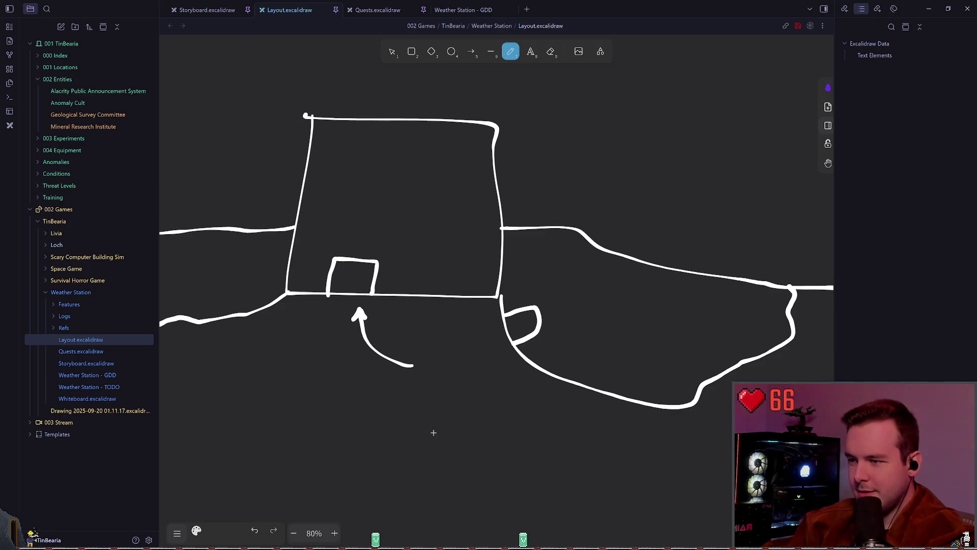
pyautogui.moveTo(414, 399)
pyautogui.mouseDown()
pyautogui.moveTo(578, 400)
pyautogui.moveTo(470, 391)
pyautogui.moveTo(476, 366)
pyautogui.mouseUp()
pyautogui.hotkey('ctrl', 'z')
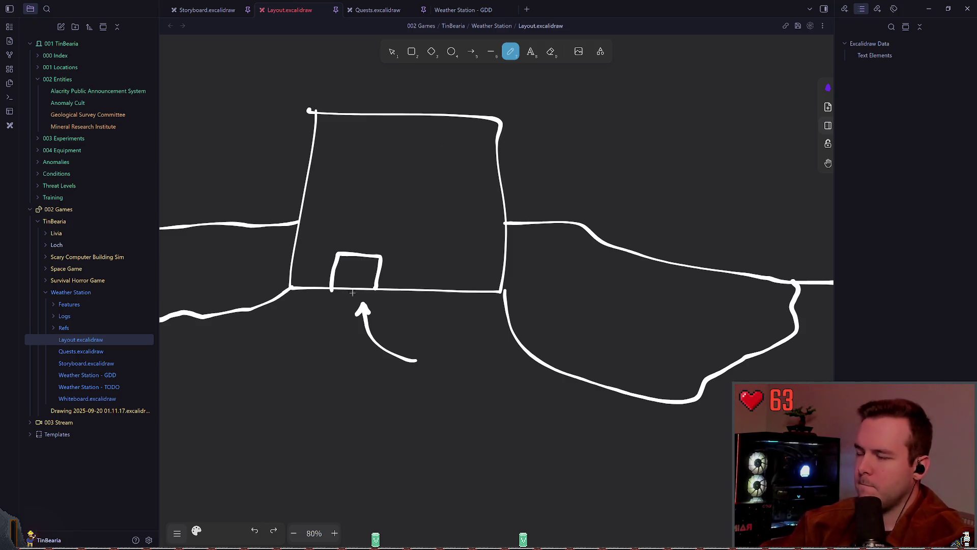
# - Shift the entrance arrow a few pixels up-left toward the door, then return to the Freedraw pencil
pyautogui.scroll(1, 403, 259)
pyautogui.hscroll(-1, 403, 259)
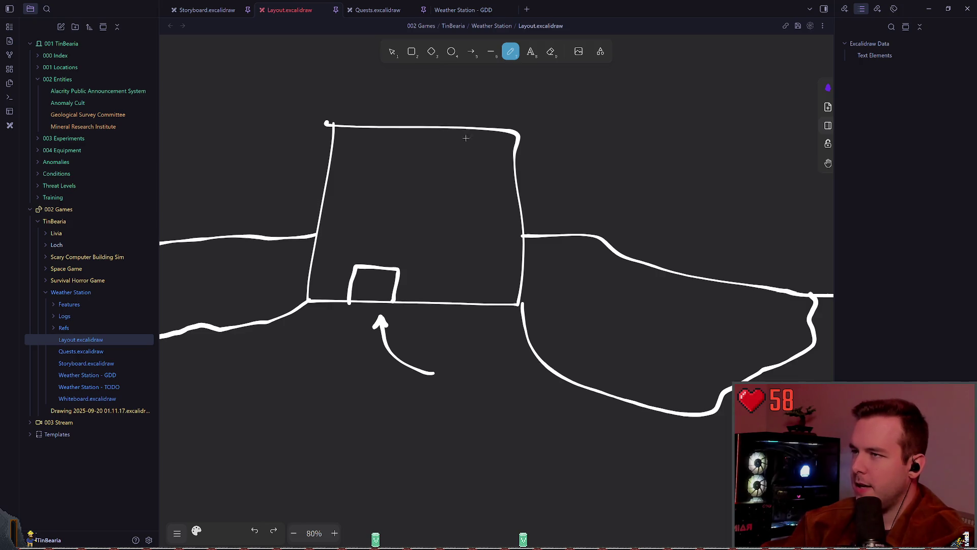
pyautogui.click(389, 52)
pyautogui.moveTo(384, 326); pyautogui.dragTo(375, 322)
pyautogui.click(485, 267)
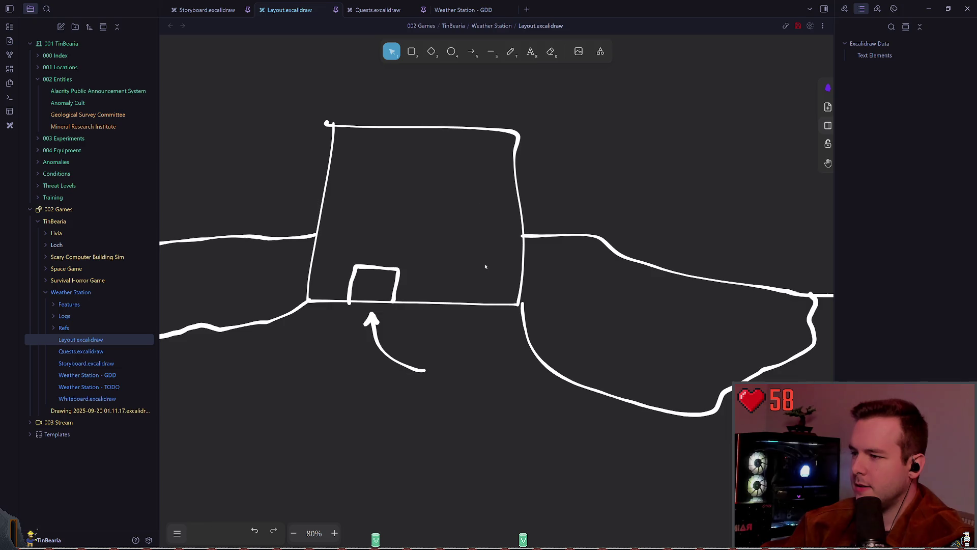
pyautogui.click(511, 52)
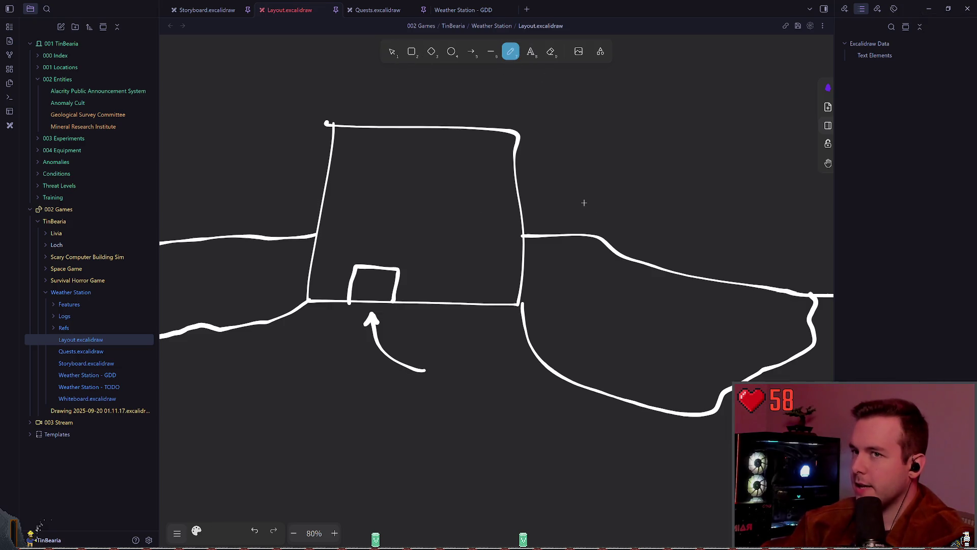